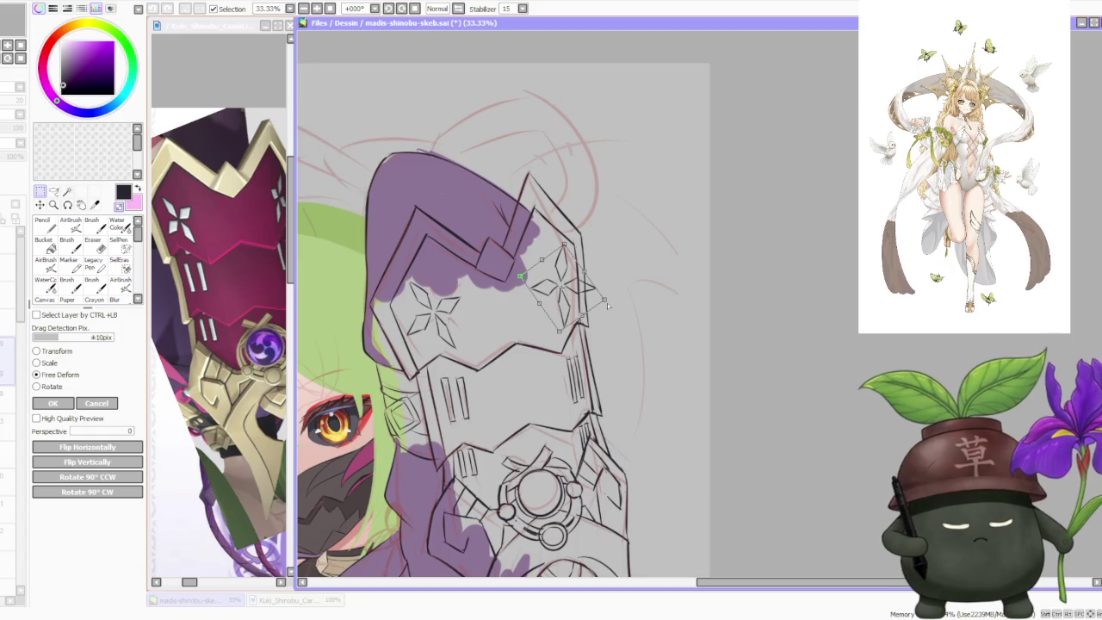
Step: Free Deform the star emblem at perspective 100, fitting its four corners to the gauntlet plate
drag(114, 432, 405, 439)
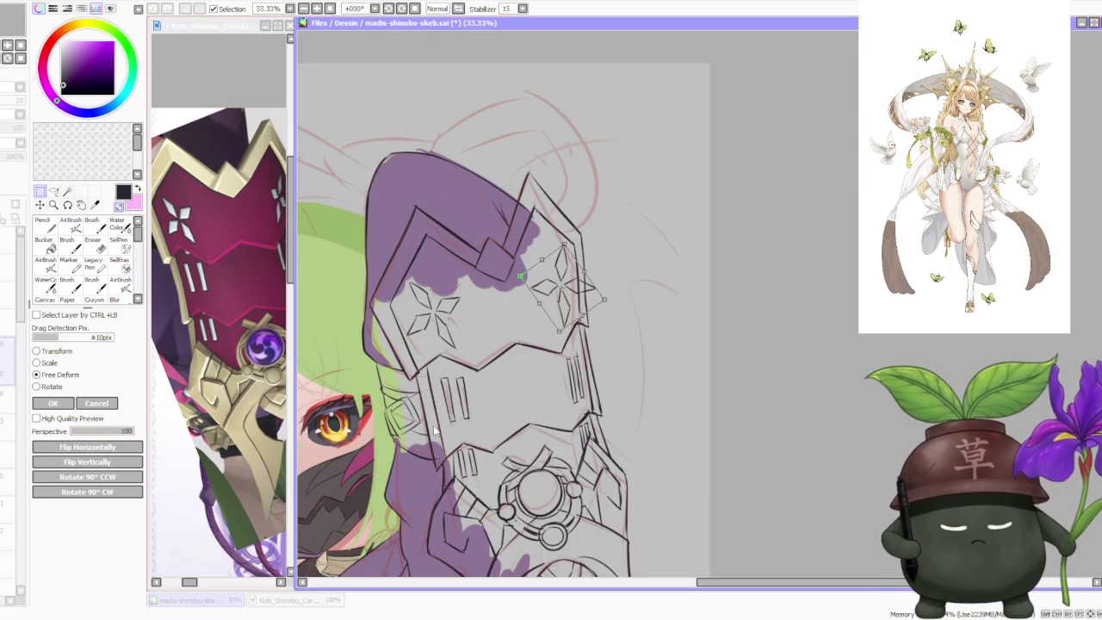
drag(606, 298, 582, 298)
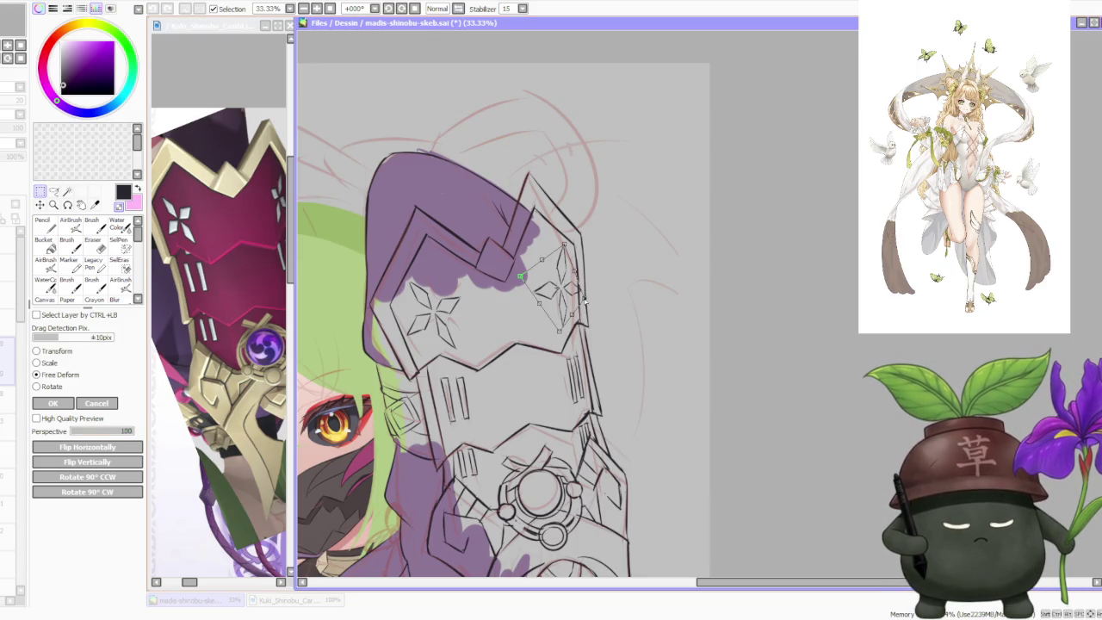
drag(566, 246, 532, 274)
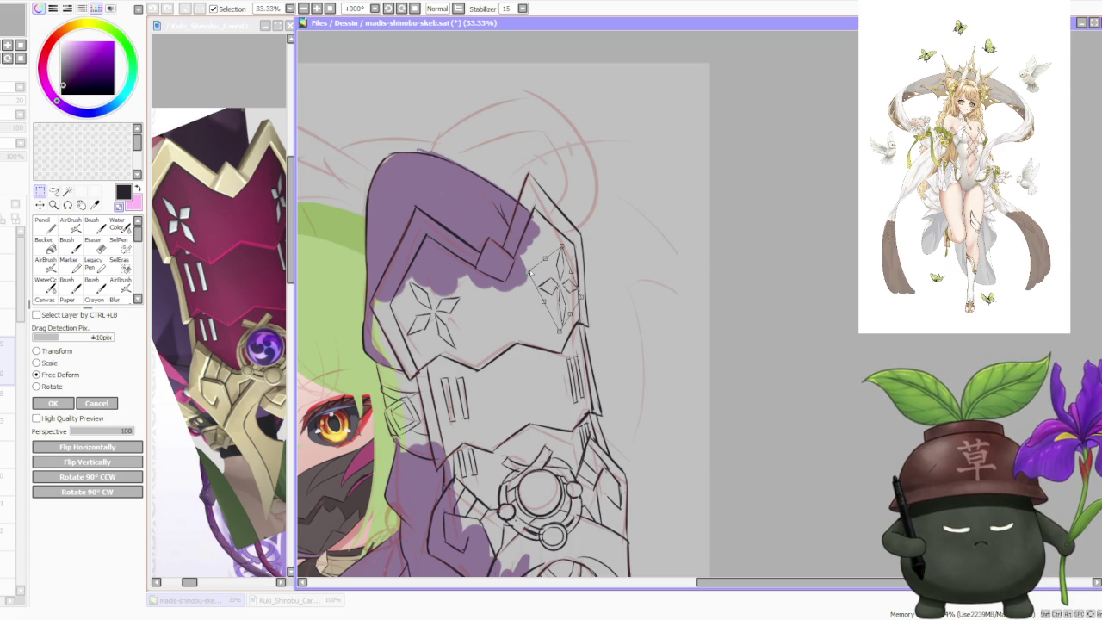
drag(559, 331, 559, 327)
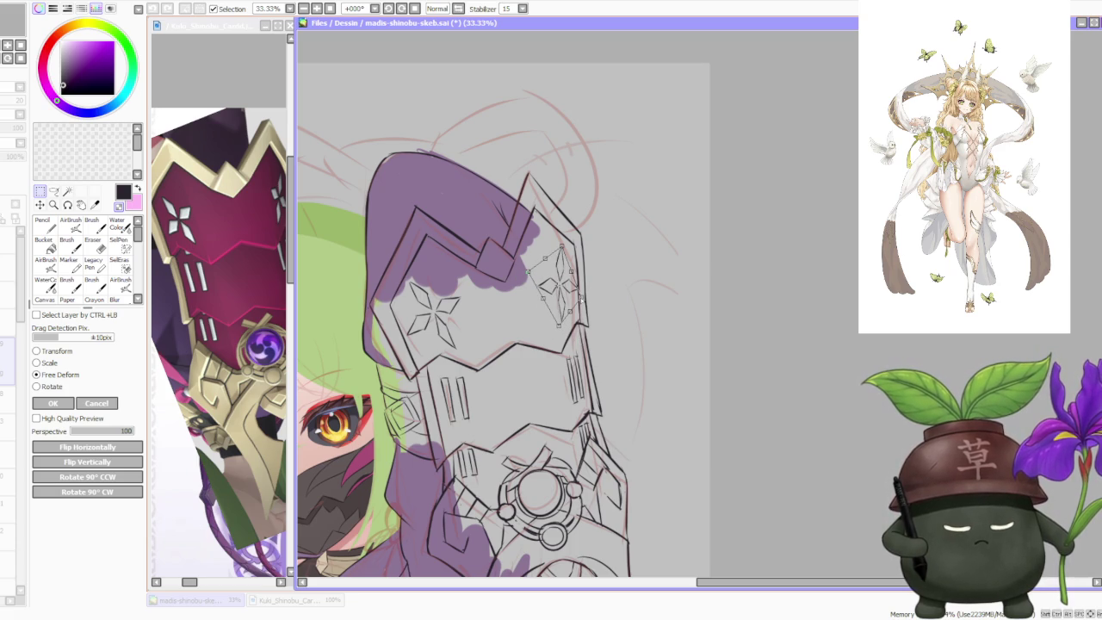
drag(529, 273, 532, 264)
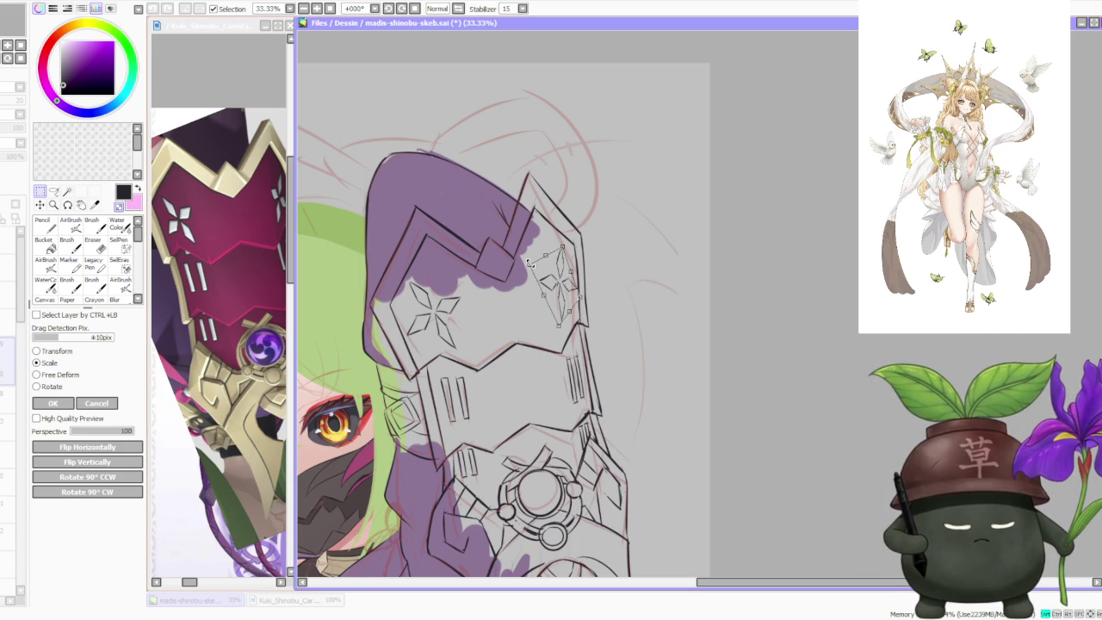
click(47, 403)
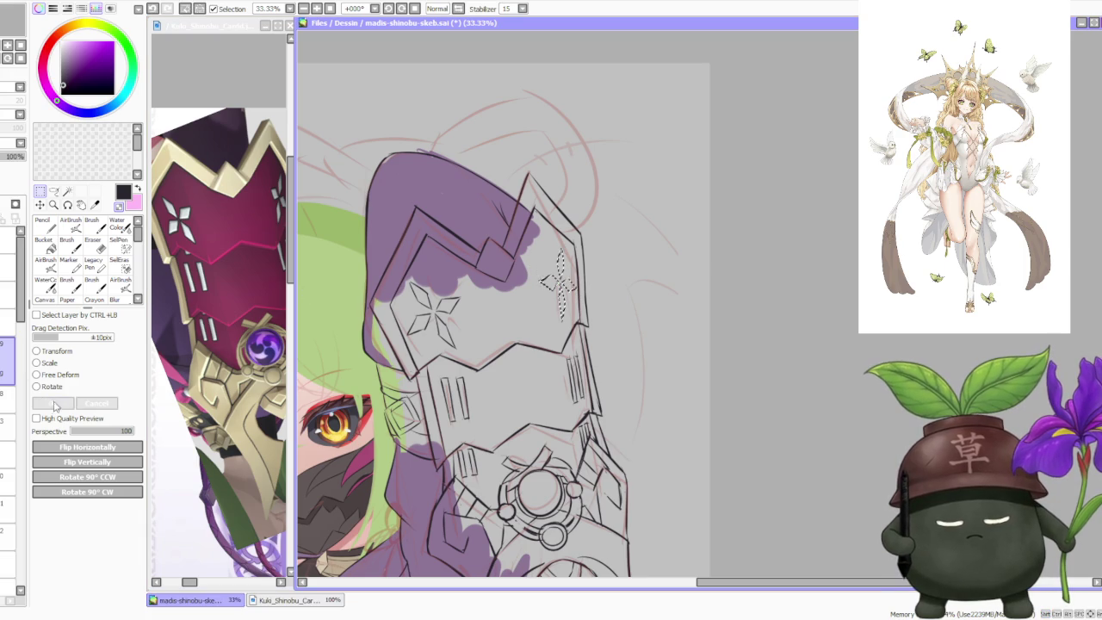
scroll(564, 285, down, 2)
Step: Check the whole figure, save with Ctrl+S, and choose crimson on the colour wheel
scroll(566, 262, down, 2)
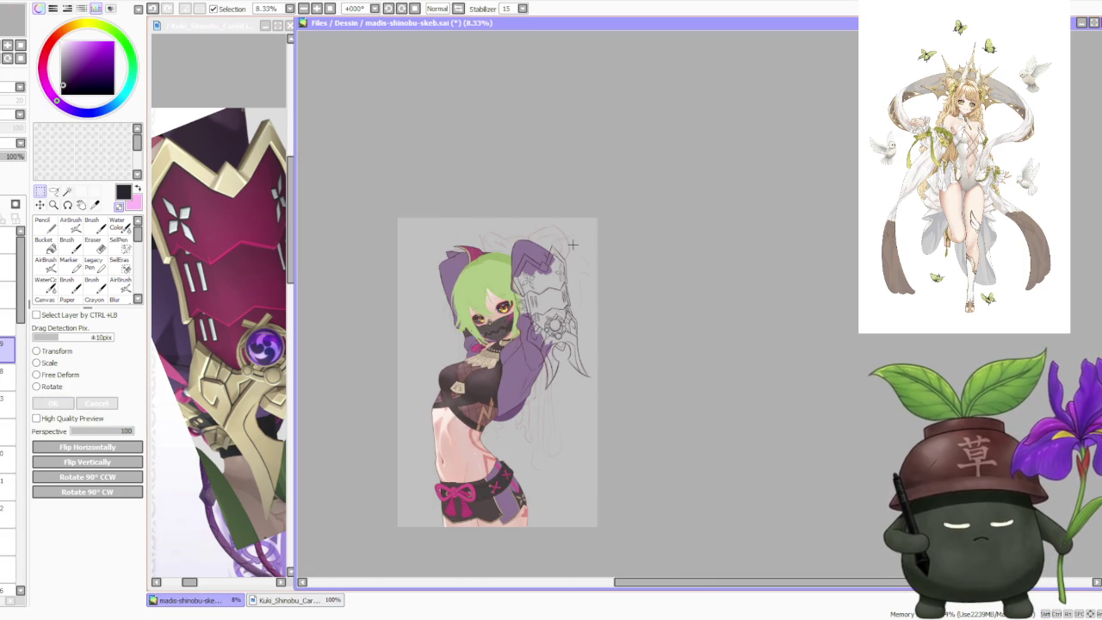
scroll(559, 247, up, 1)
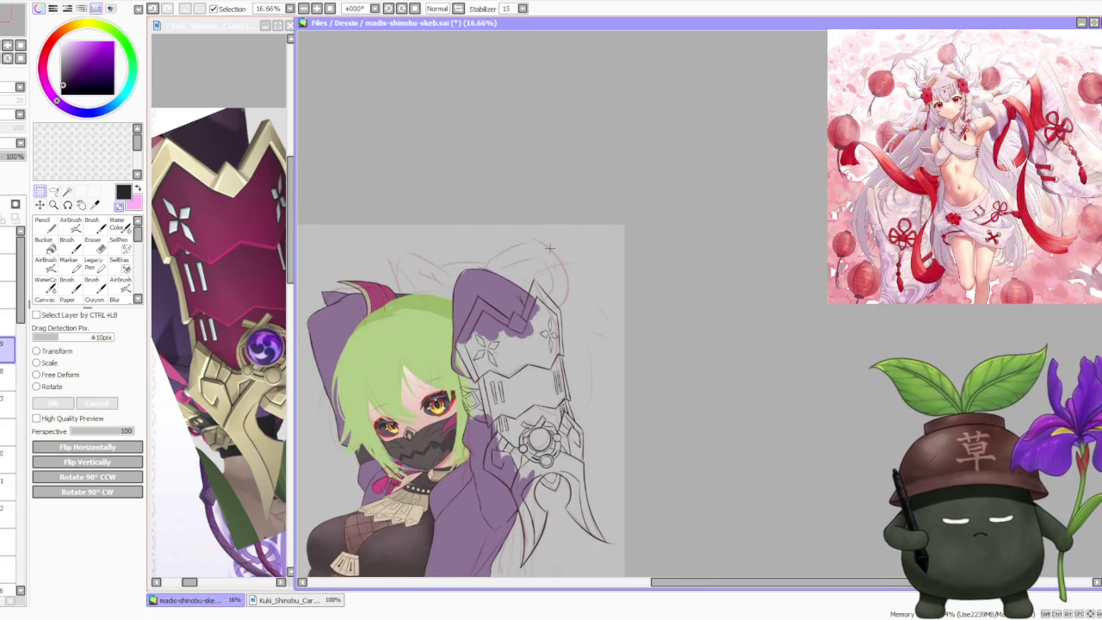
scroll(597, 323, down, 2)
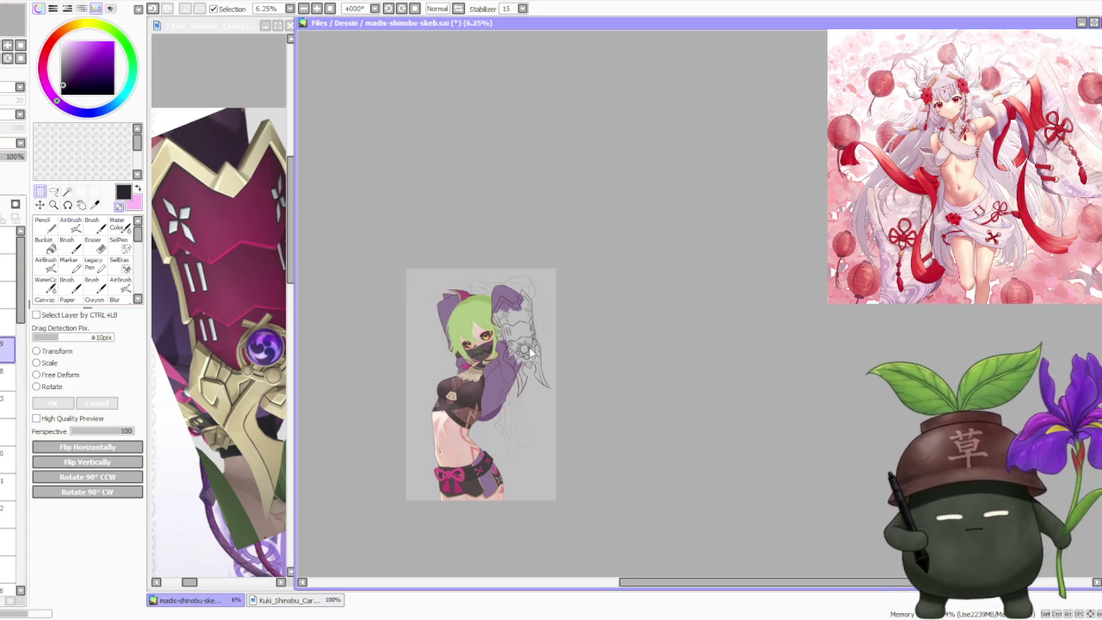
key(ctrl+s)
scroll(494, 334, up, 1)
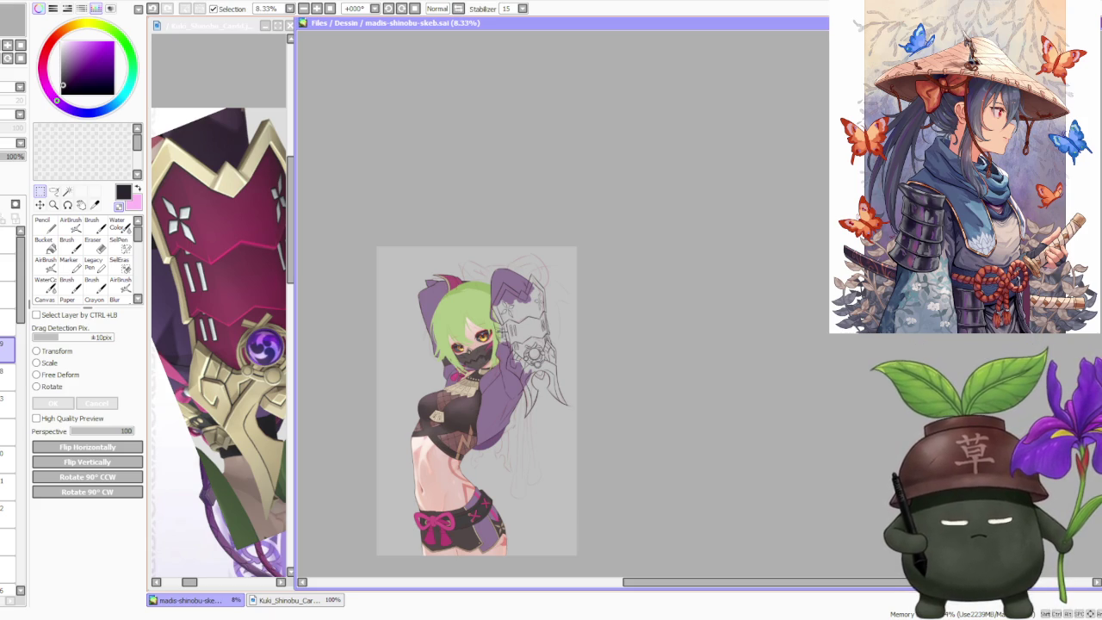
alt+click(228, 253)
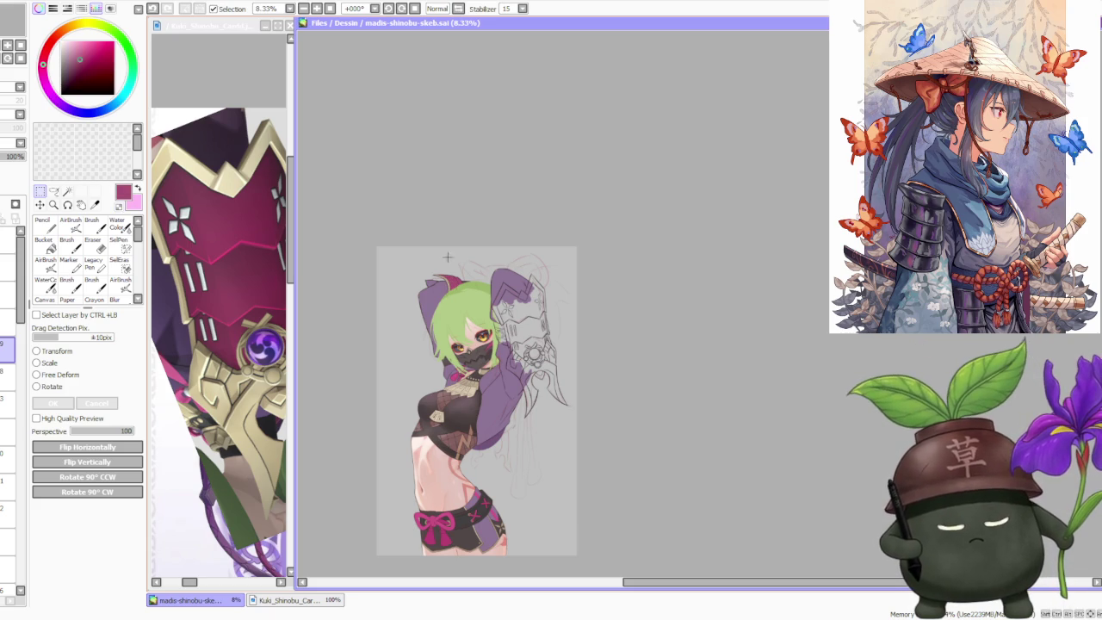
Step: Select the lower colour layer and the Brush tool with crimson active
click(7, 372)
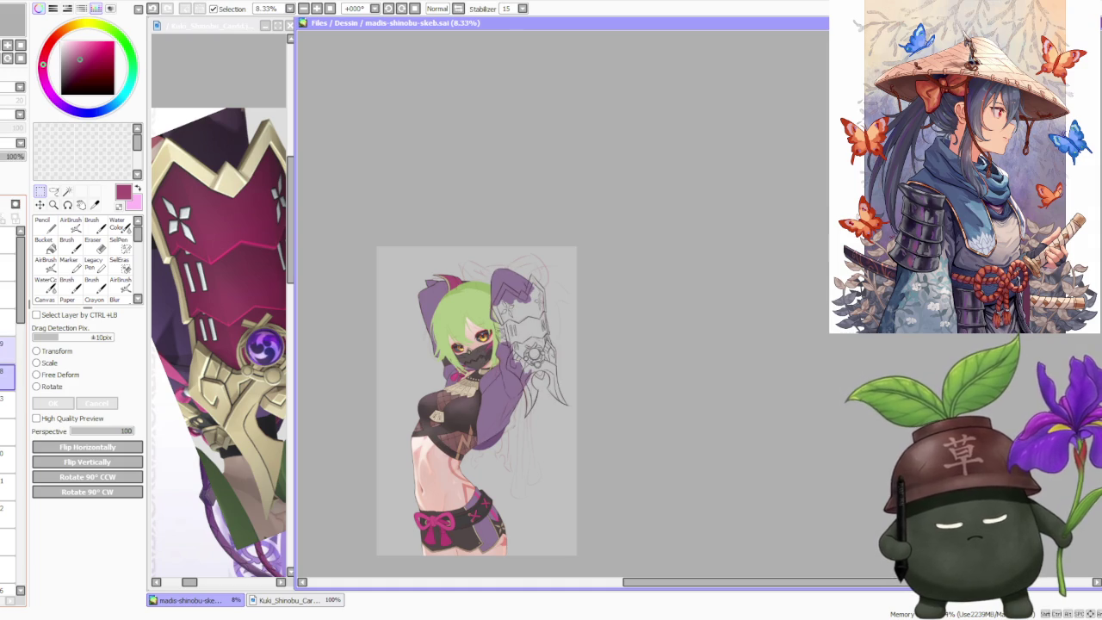
drag(6, 372, 7, 344)
click(6, 372)
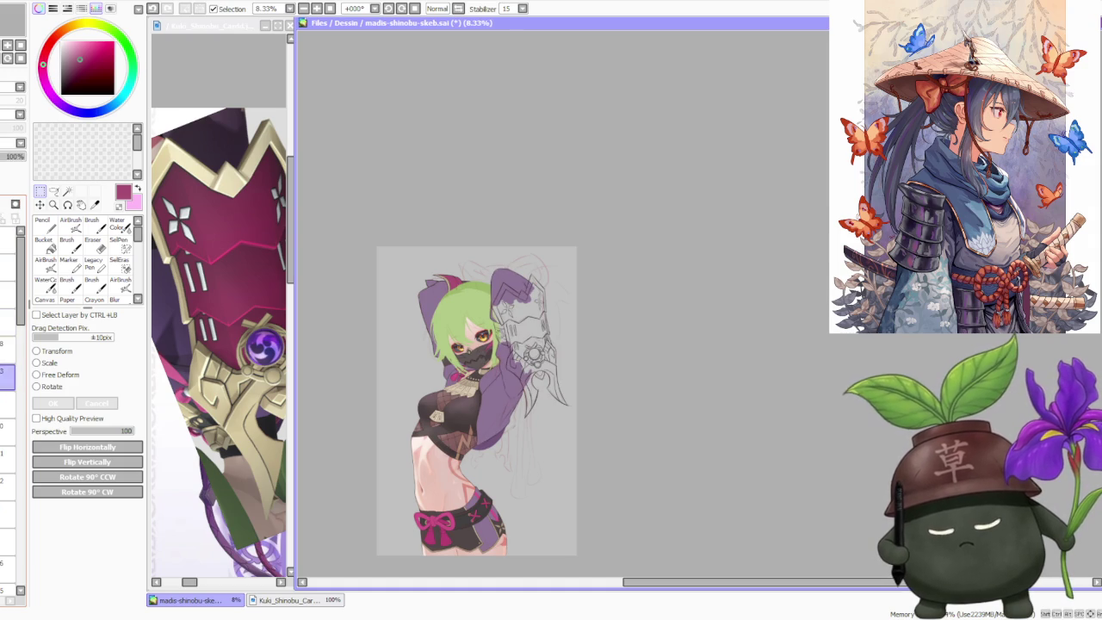
click(92, 224)
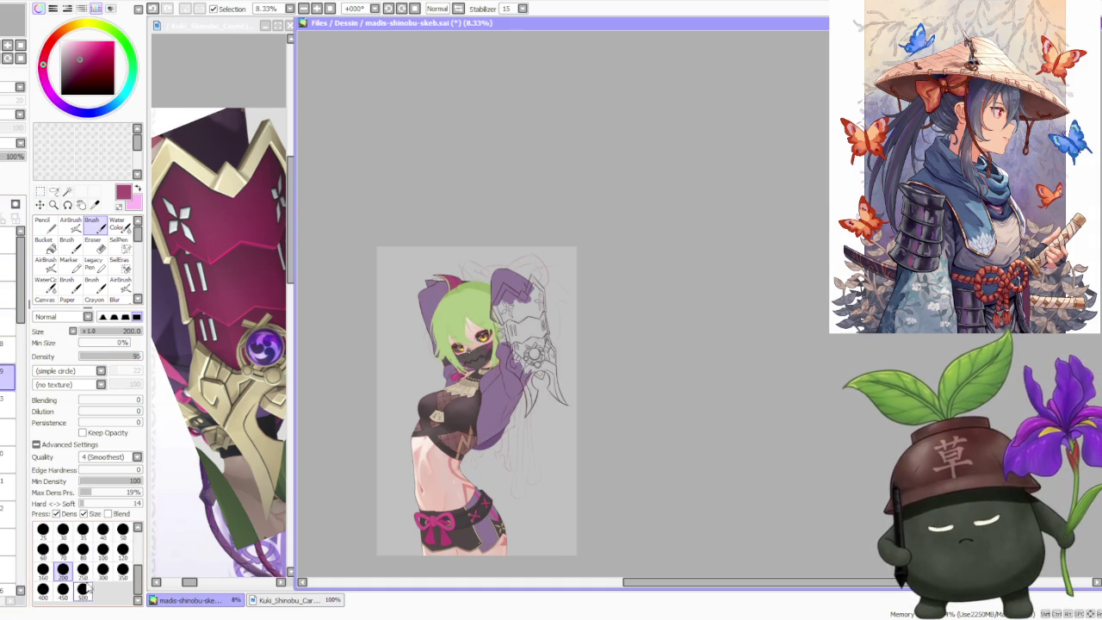
Step: Paint a solid magenta base coat over the gauntlet plate, then choose tan gold
scroll(511, 293, up, 2)
drag(489, 318, 521, 413)
mouse_move(529, 362)
mouse_down()
mouse_move(525, 421)
mouse_move(551, 435)
mouse_move(555, 396)
mouse_move(579, 386)
mouse_move(567, 323)
mouse_move(551, 302)
mouse_move(561, 373)
mouse_move(529, 370)
mouse_move(508, 310)
mouse_move(521, 316)
mouse_move(543, 332)
mouse_move(504, 344)
mouse_move(486, 328)
mouse_move(549, 330)
mouse_up()
scroll(549, 330, down, 1)
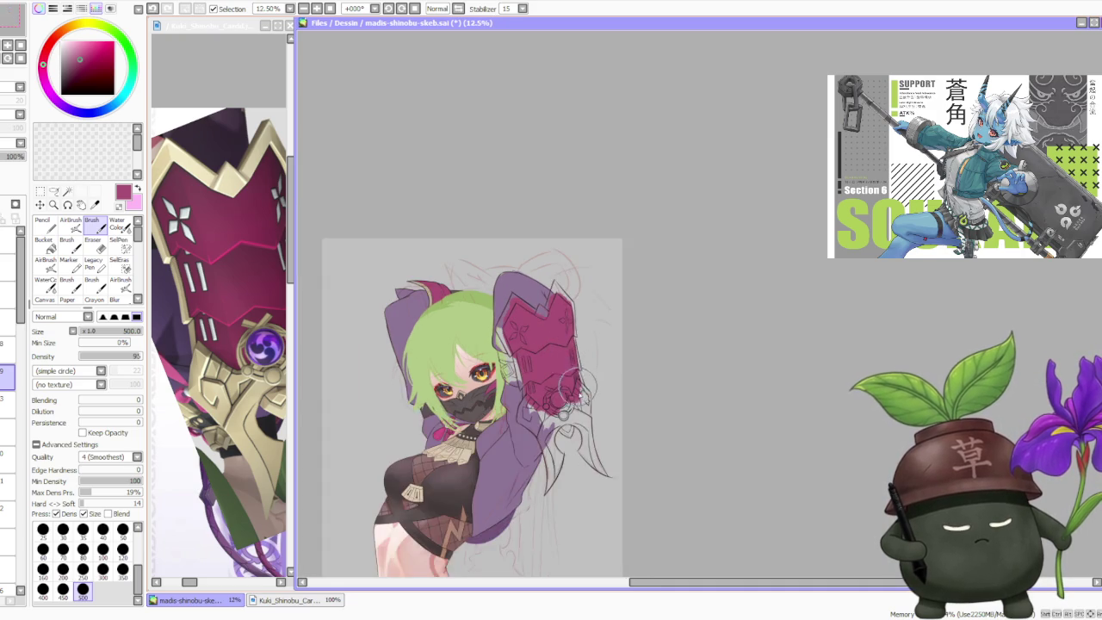
mouse_move(585, 388)
mouse_down()
mouse_move(538, 420)
mouse_move(581, 414)
mouse_up()
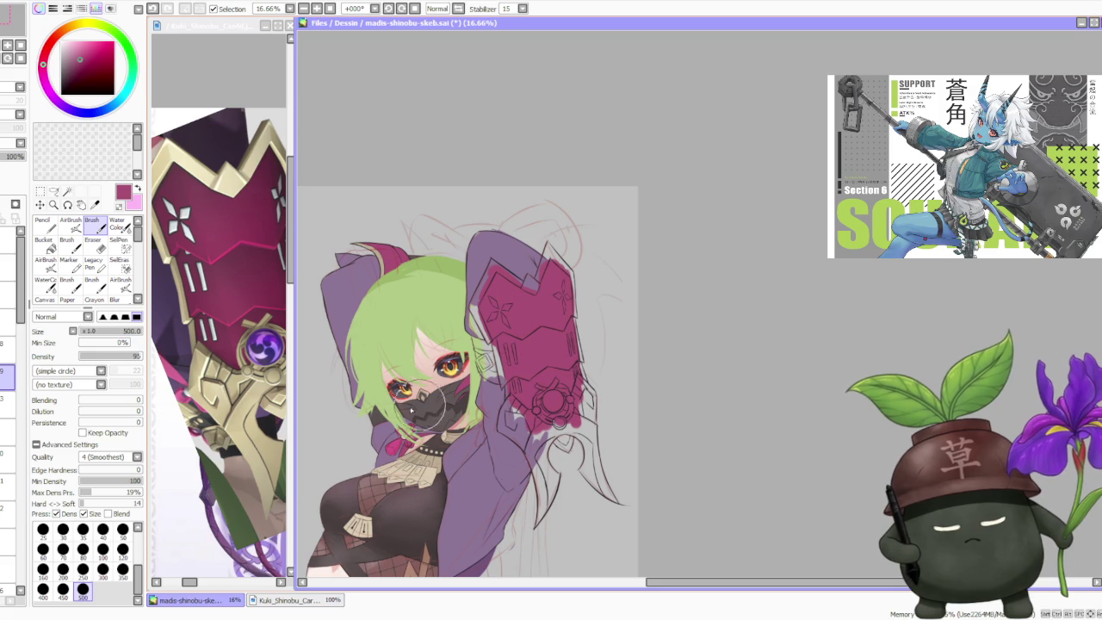
alt+click(430, 469)
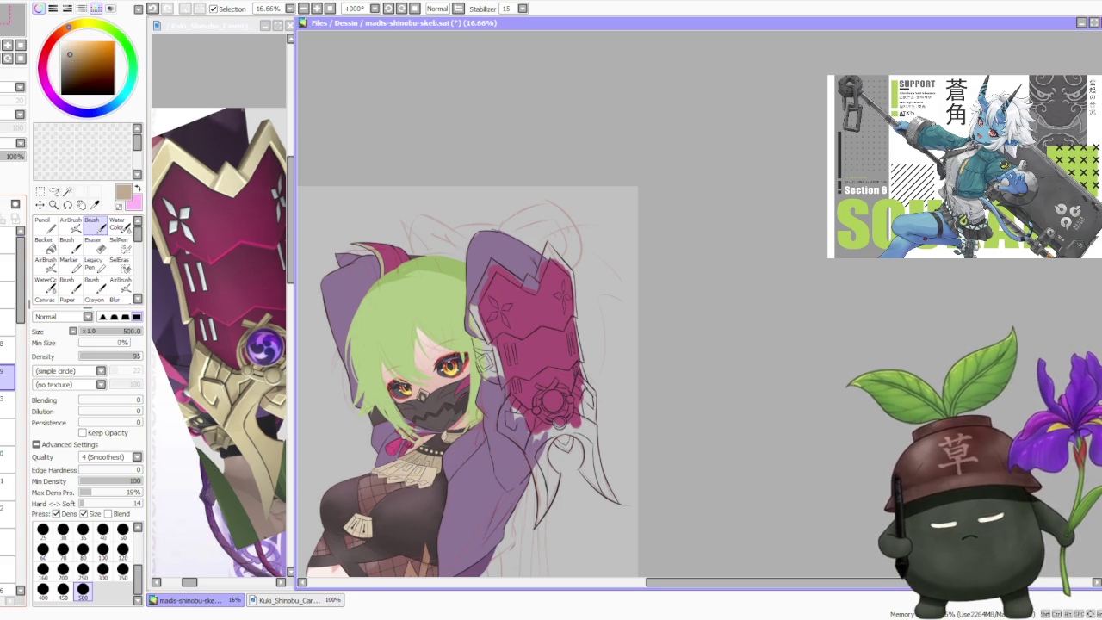
Step: Brush tan gold onto the gauntlet's ring bracelet and claws, undoing one bad stroke
scroll(517, 397, up, 1)
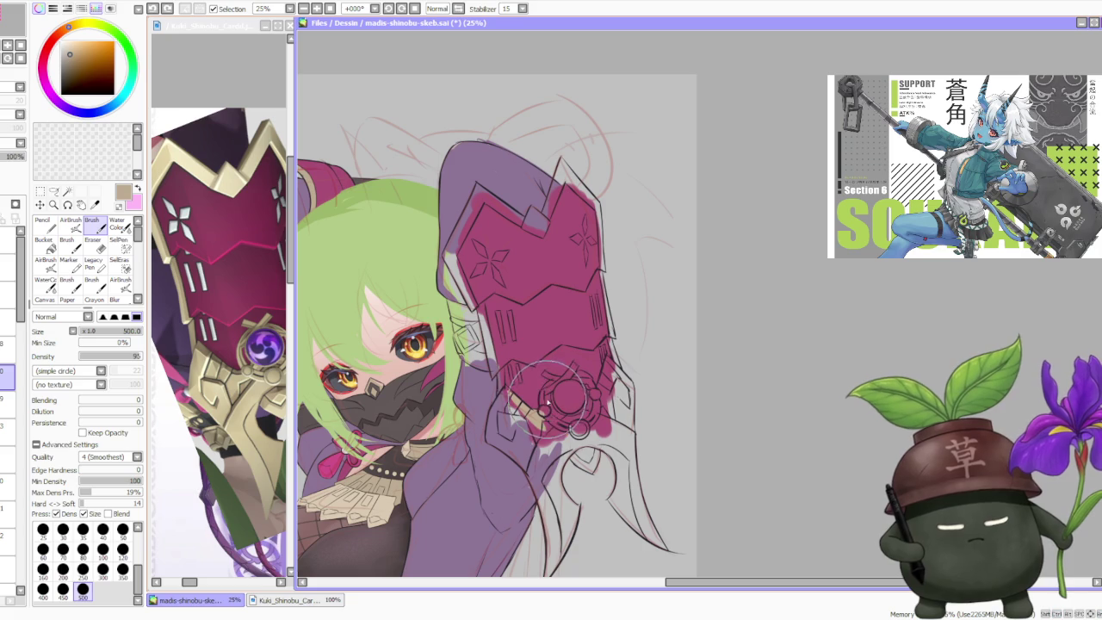
drag(540, 387, 594, 420)
key(ctrl+z)
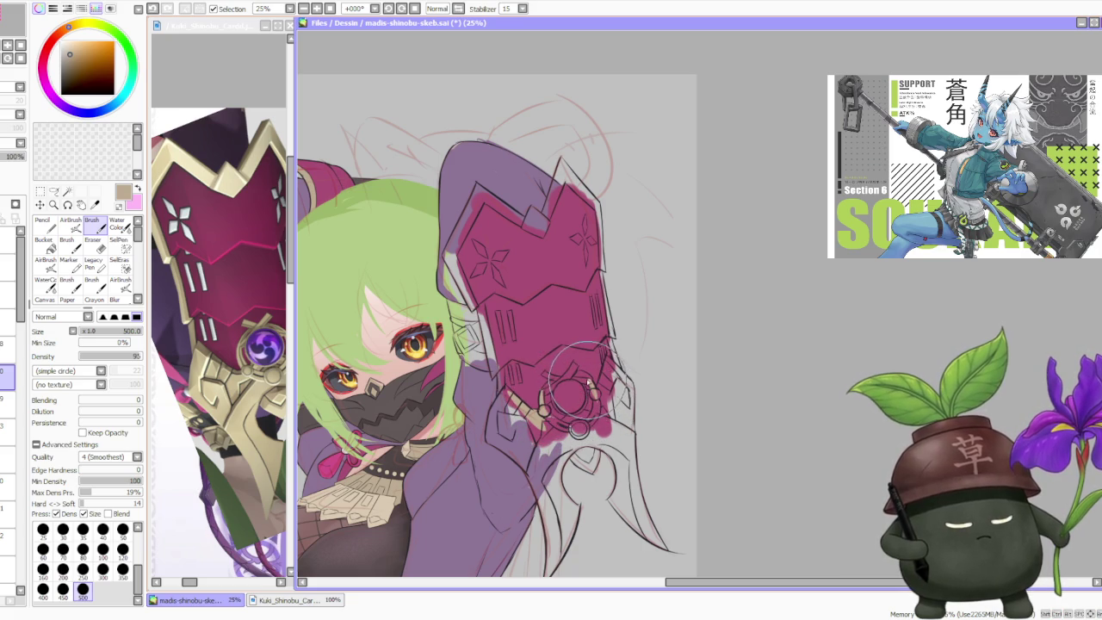
drag(597, 409, 559, 398)
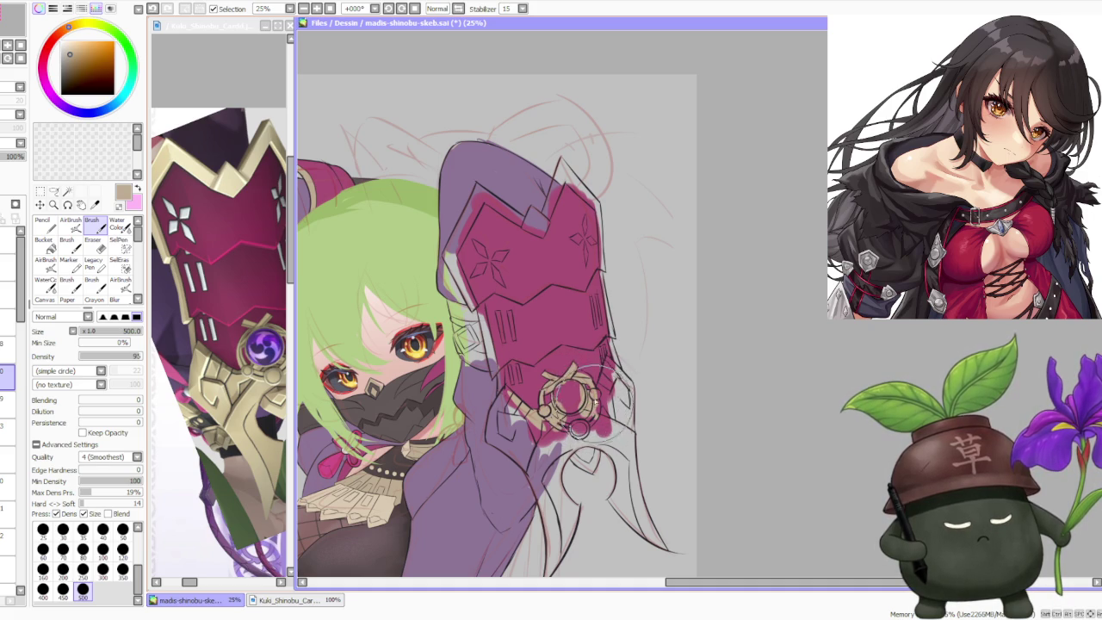
drag(578, 428, 551, 439)
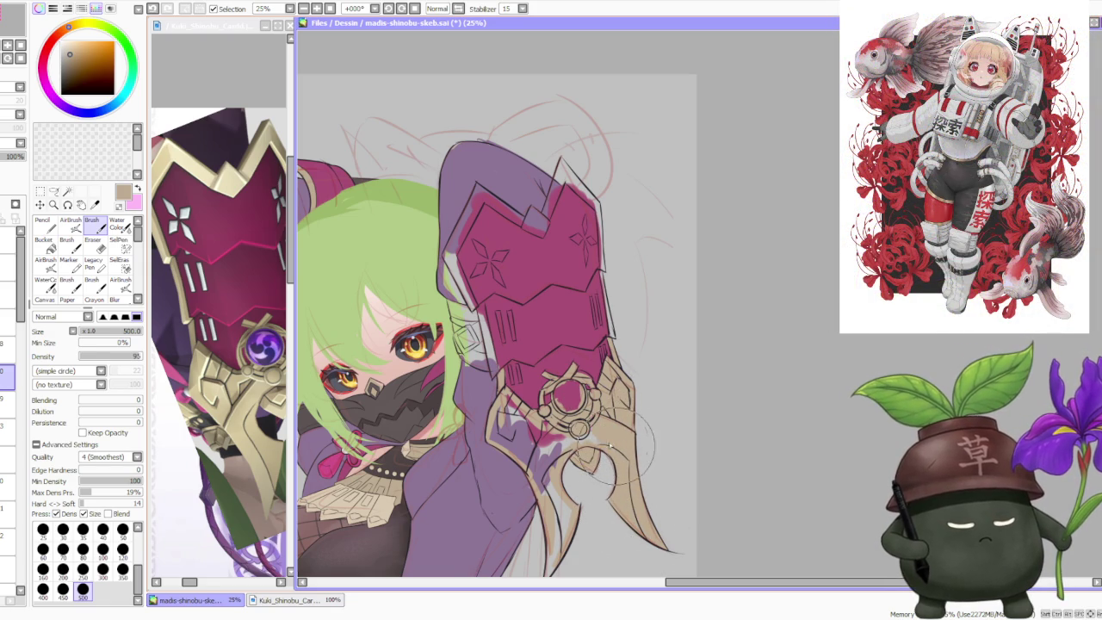
scroll(562, 442, down, 3)
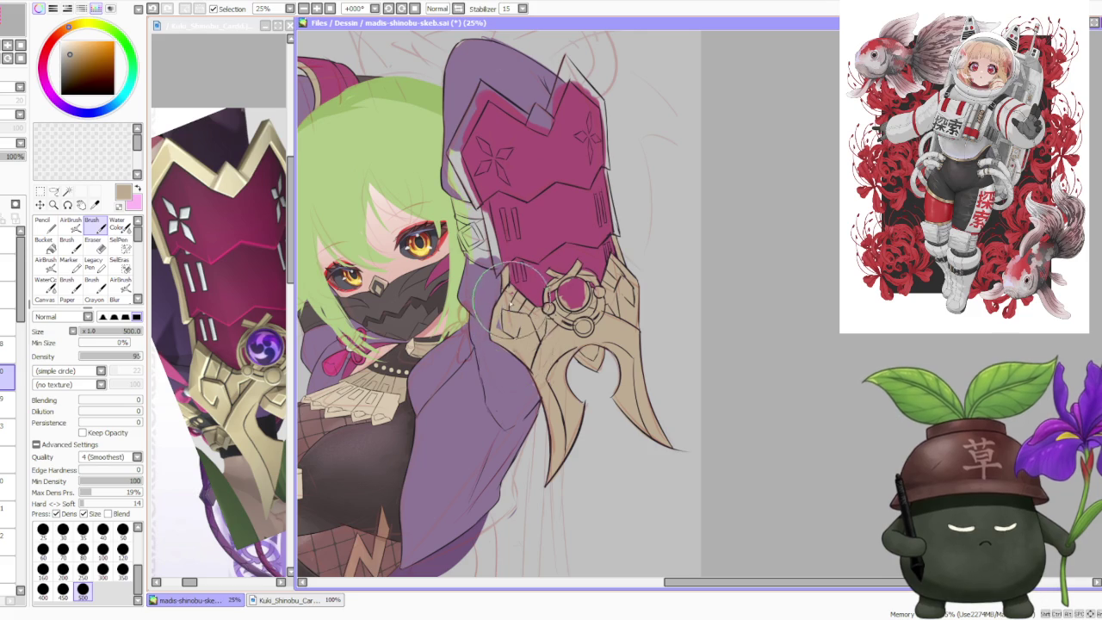
Step: Paint light beige trim along the gauntlet plate's left and upper-left edges
scroll(512, 286, down, 1)
scroll(507, 306, up, 2)
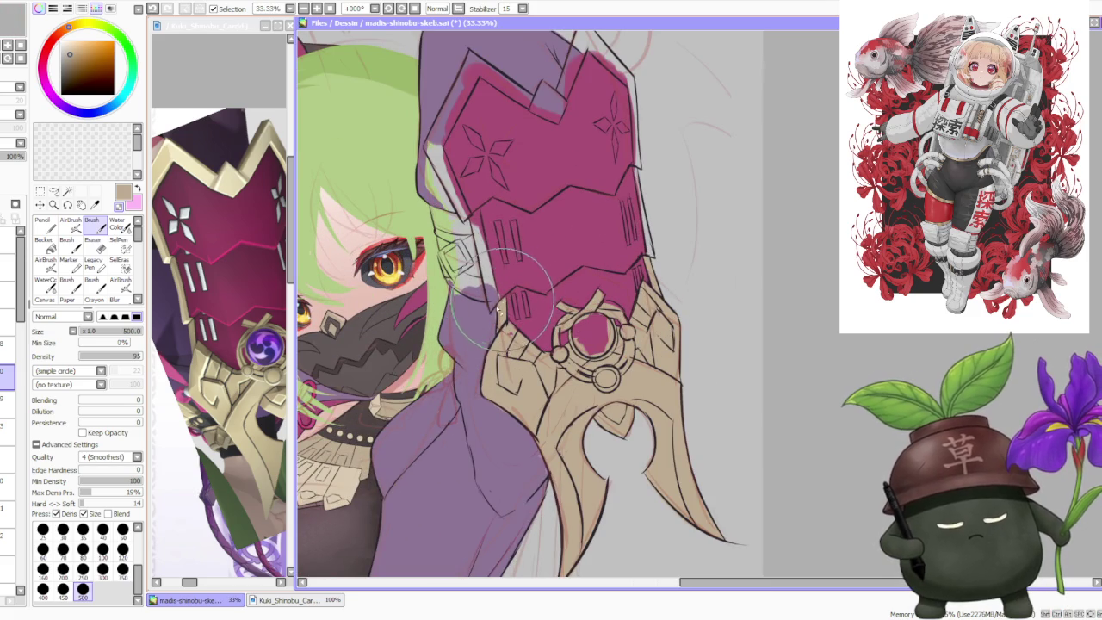
scroll(495, 314, down, 1)
scroll(509, 238, up, 1)
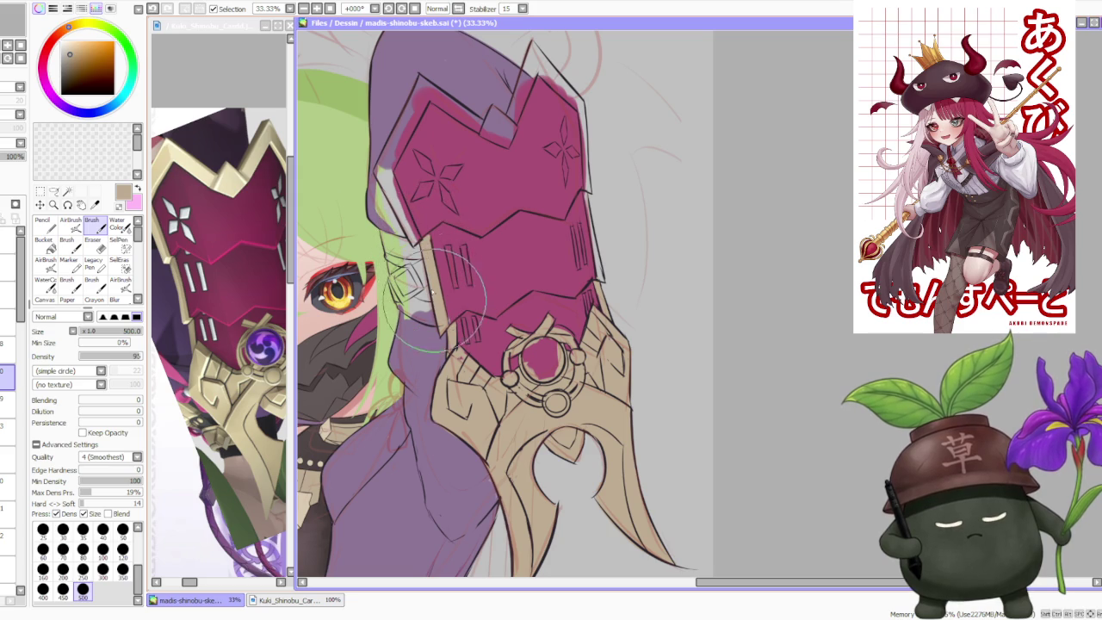
scroll(428, 295, up, 3)
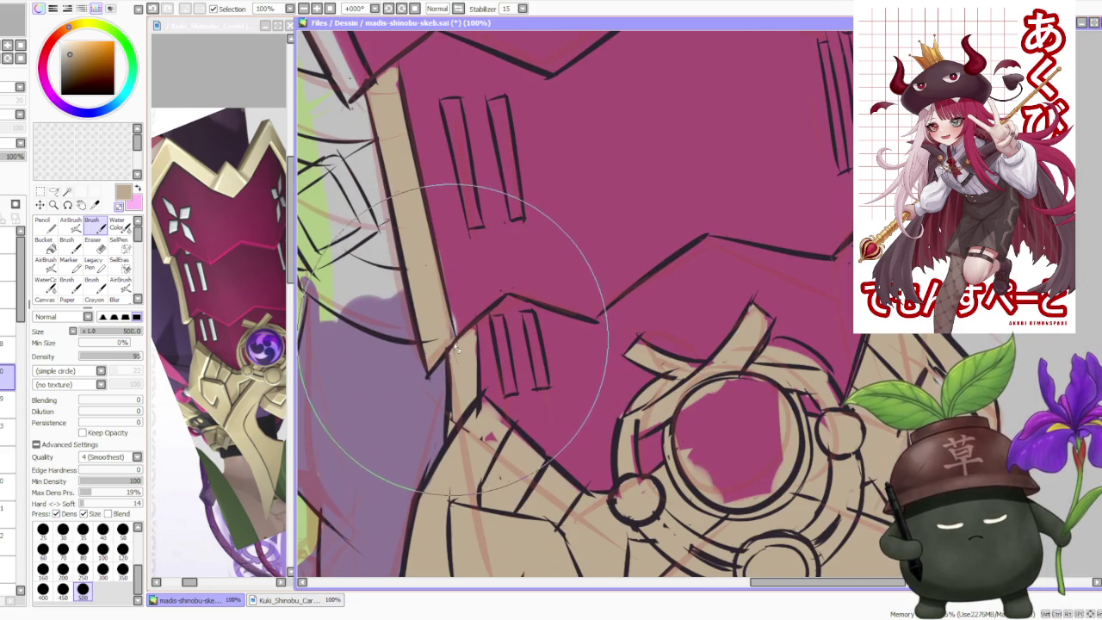
scroll(447, 326, down, 1)
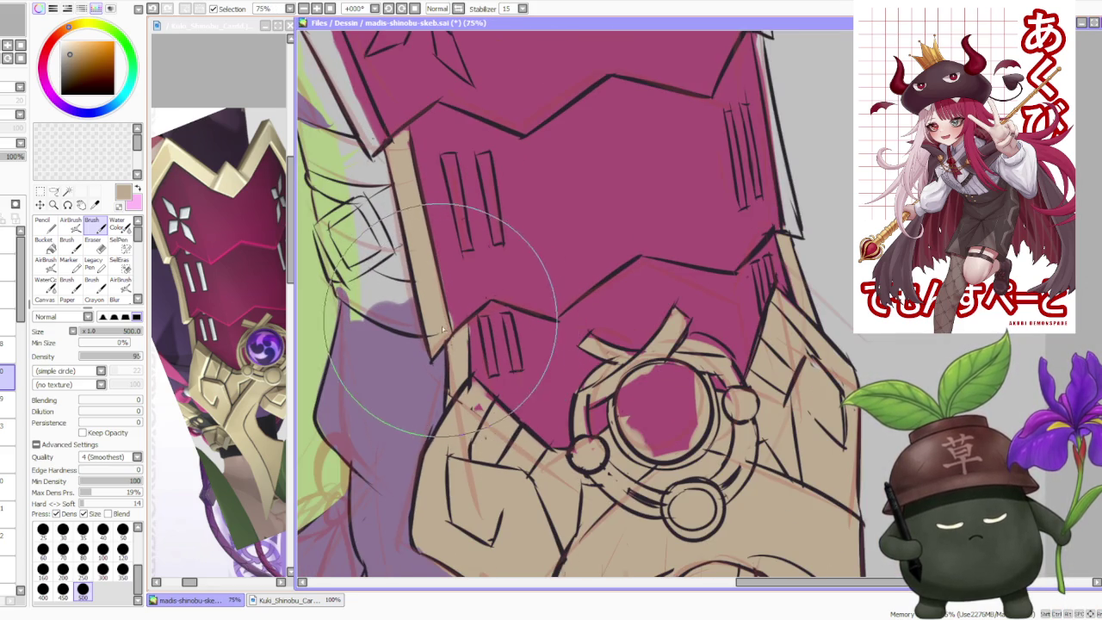
scroll(457, 284, down, 3)
scroll(472, 247, down, 2)
scroll(473, 247, up, 2)
scroll(456, 292, up, 2)
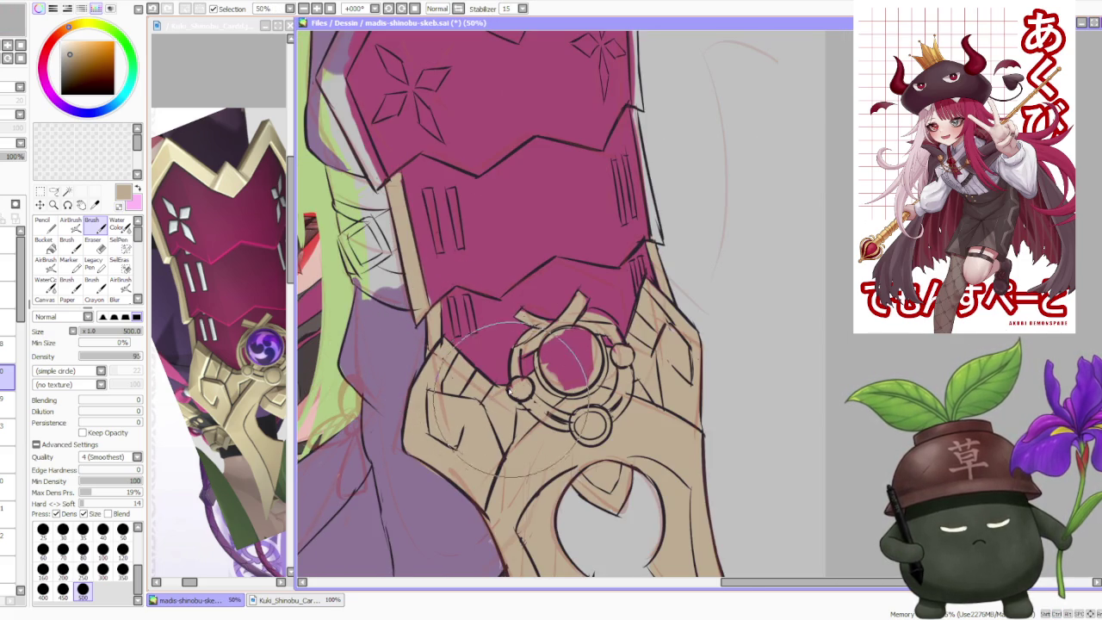
scroll(497, 312, down, 5)
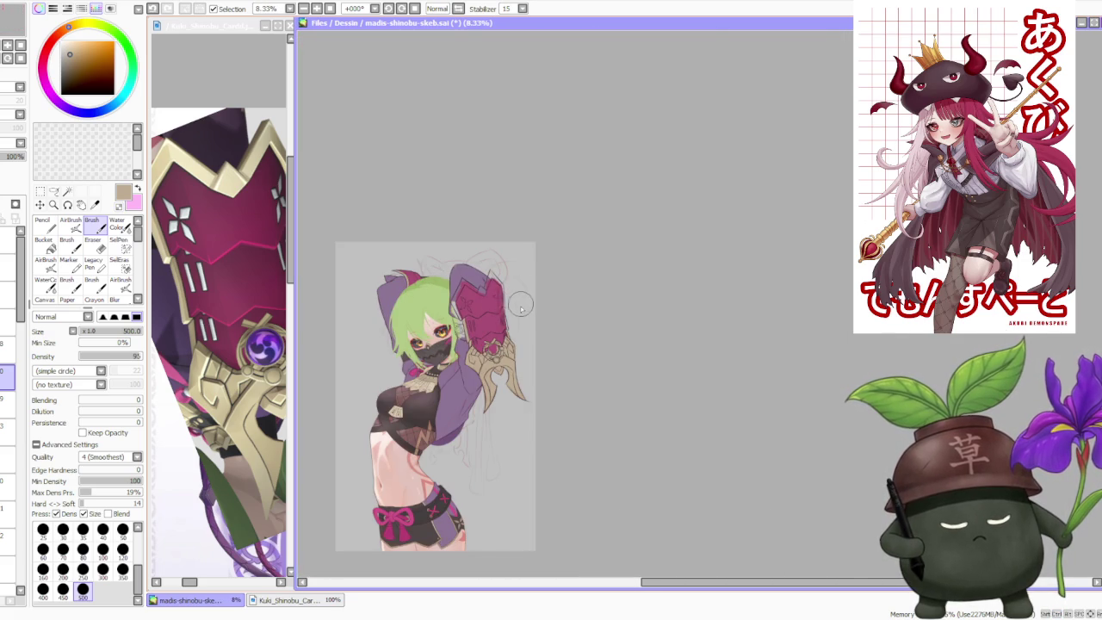
scroll(520, 303, down, 1)
scroll(516, 296, up, 3)
scroll(504, 318, up, 2)
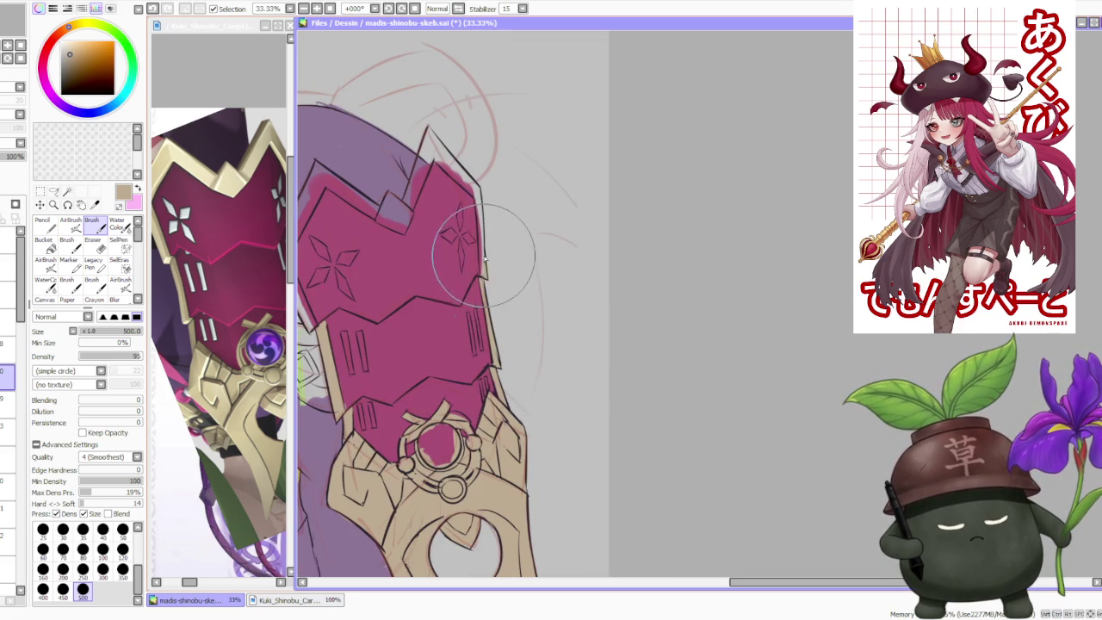
drag(465, 258, 565, 259)
scroll(423, 287, up, 1)
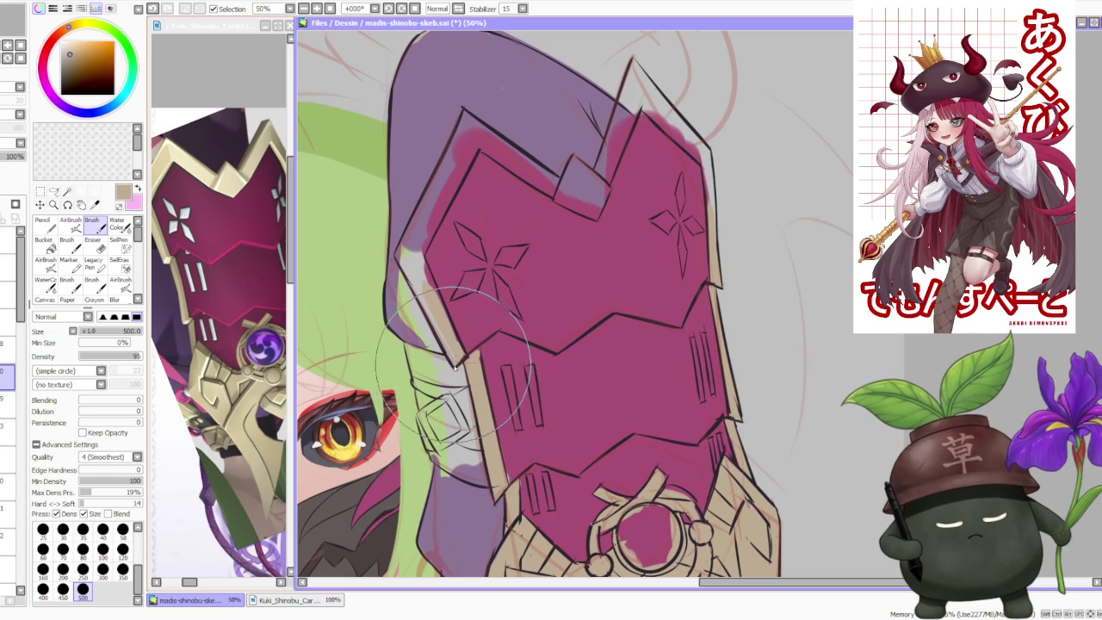
mouse_move(413, 254)
mouse_down()
mouse_move(435, 344)
mouse_move(415, 222)
mouse_move(418, 262)
mouse_up()
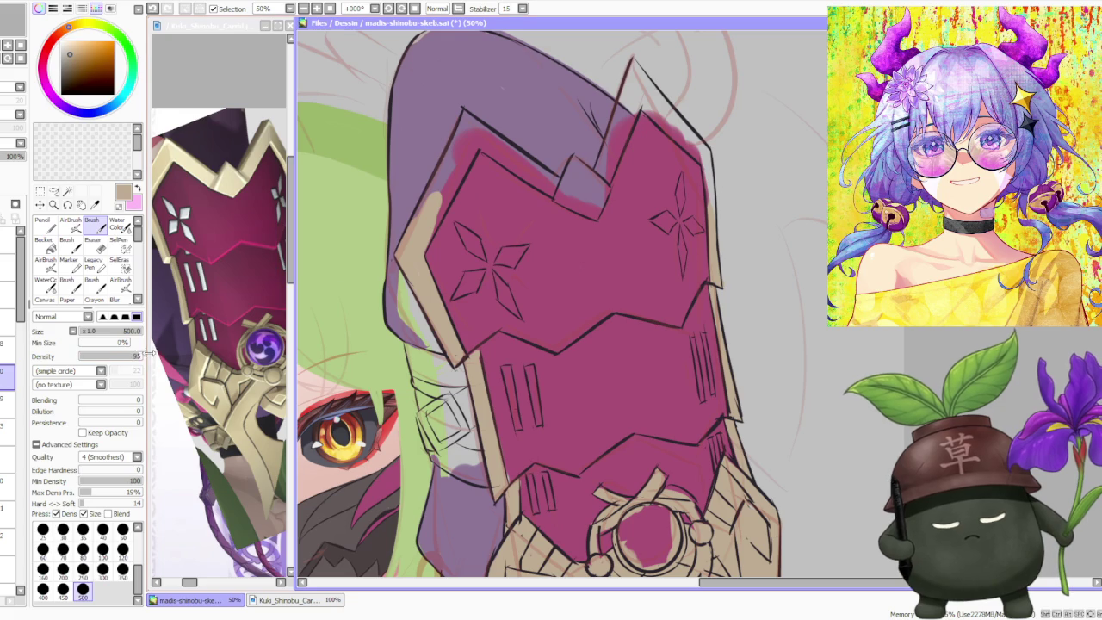
drag(400, 259, 465, 157)
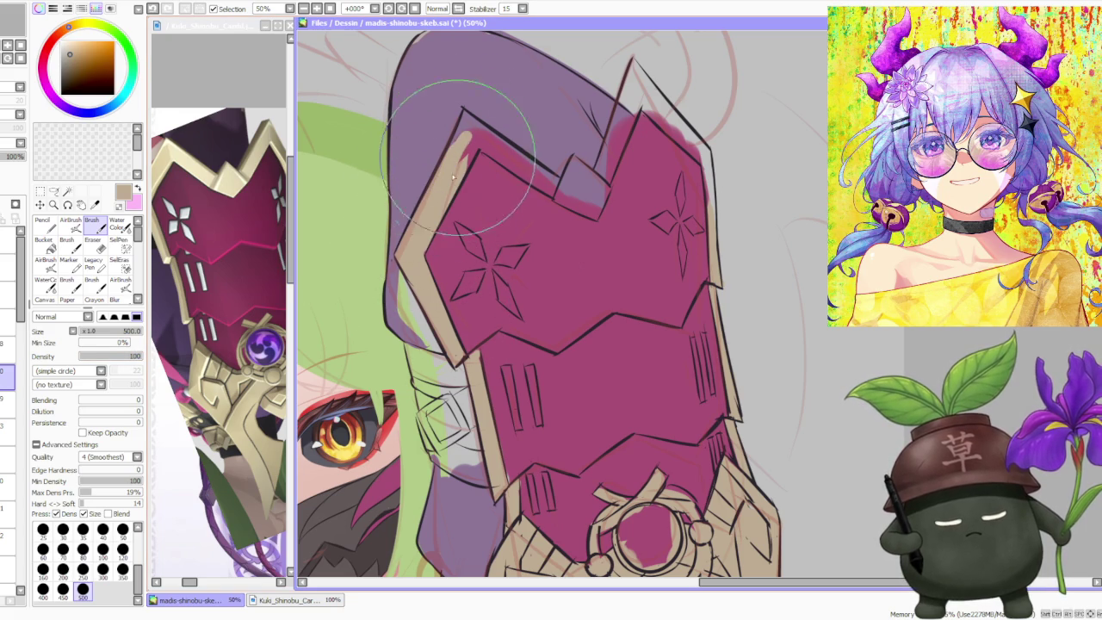
scroll(461, 168, down, 2)
scroll(496, 120, down, 1)
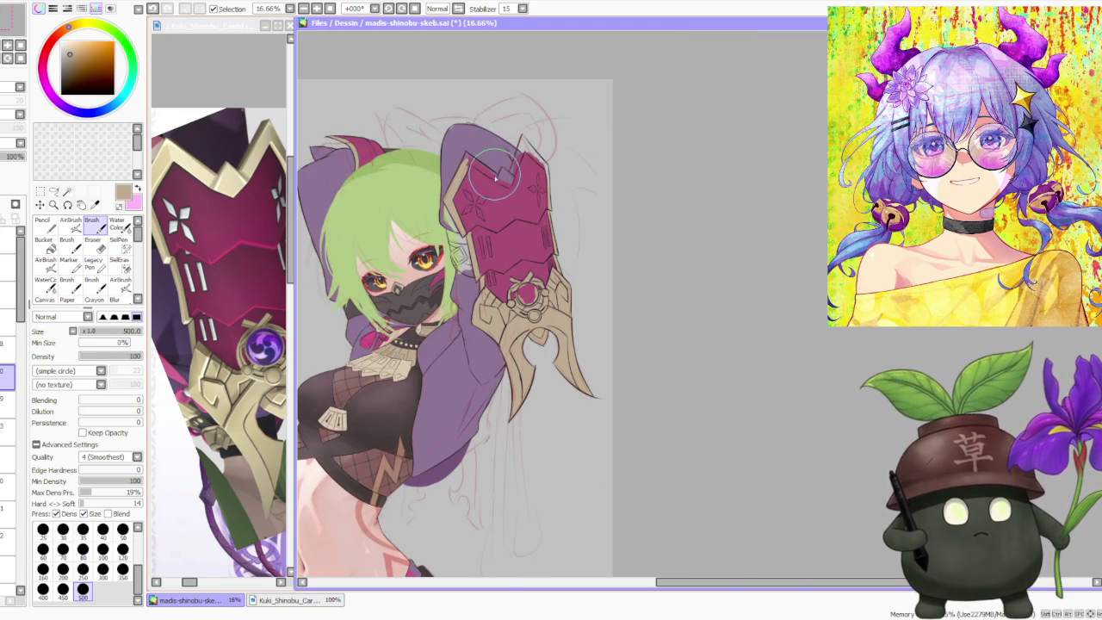
Step: Brush tan and magenta into the top notch of the plate, extending the trim around it
scroll(493, 176, down, 1)
scroll(498, 112, up, 1)
scroll(491, 173, up, 1)
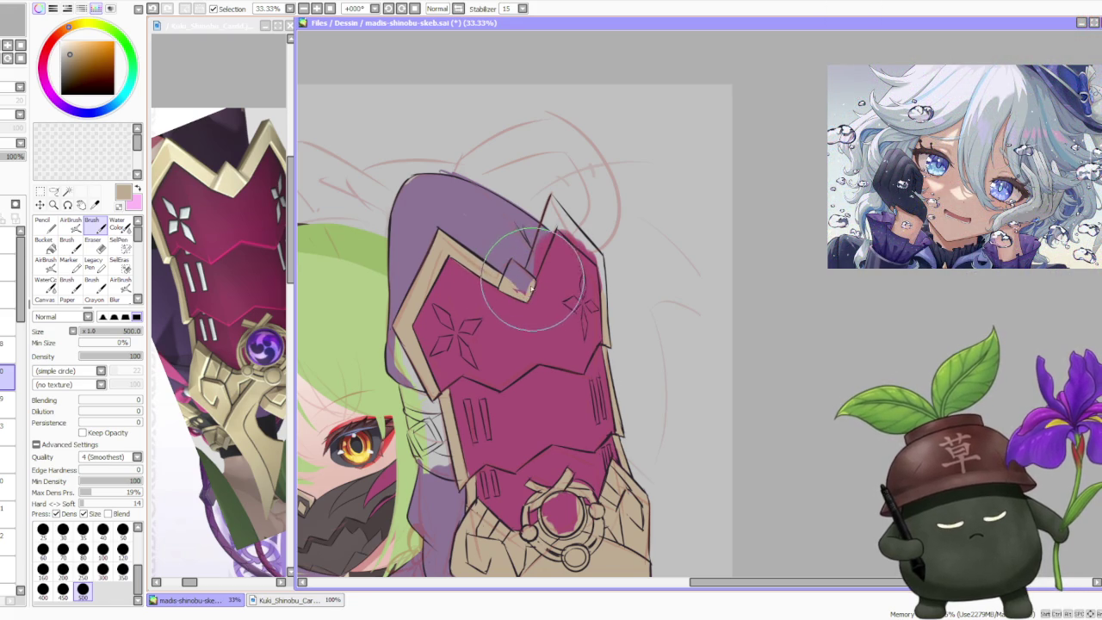
drag(534, 269, 529, 280)
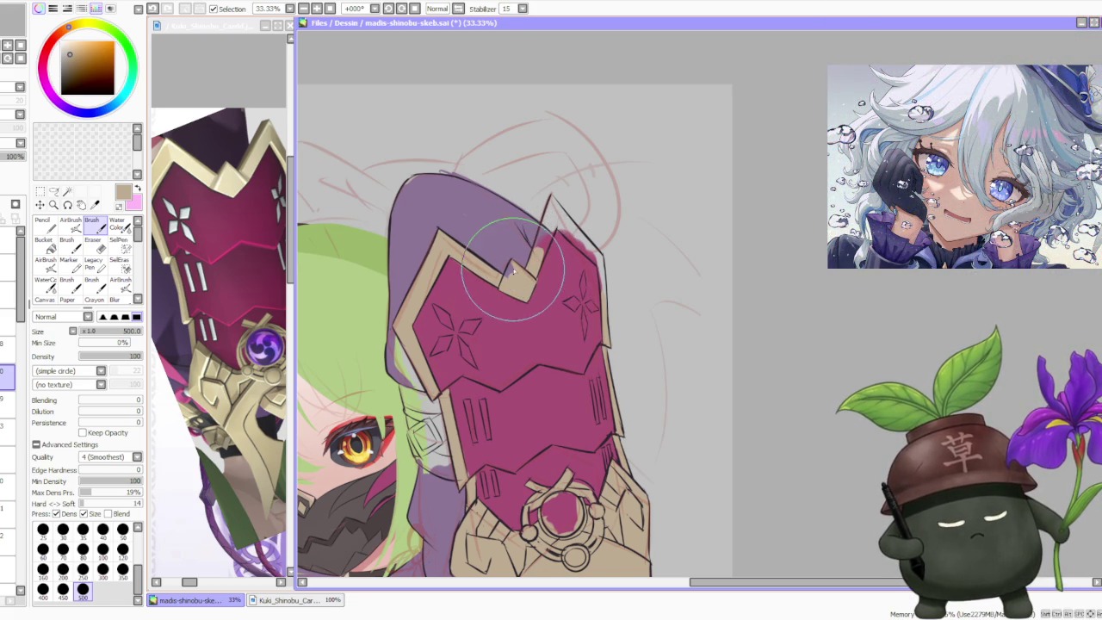
drag(513, 272, 540, 285)
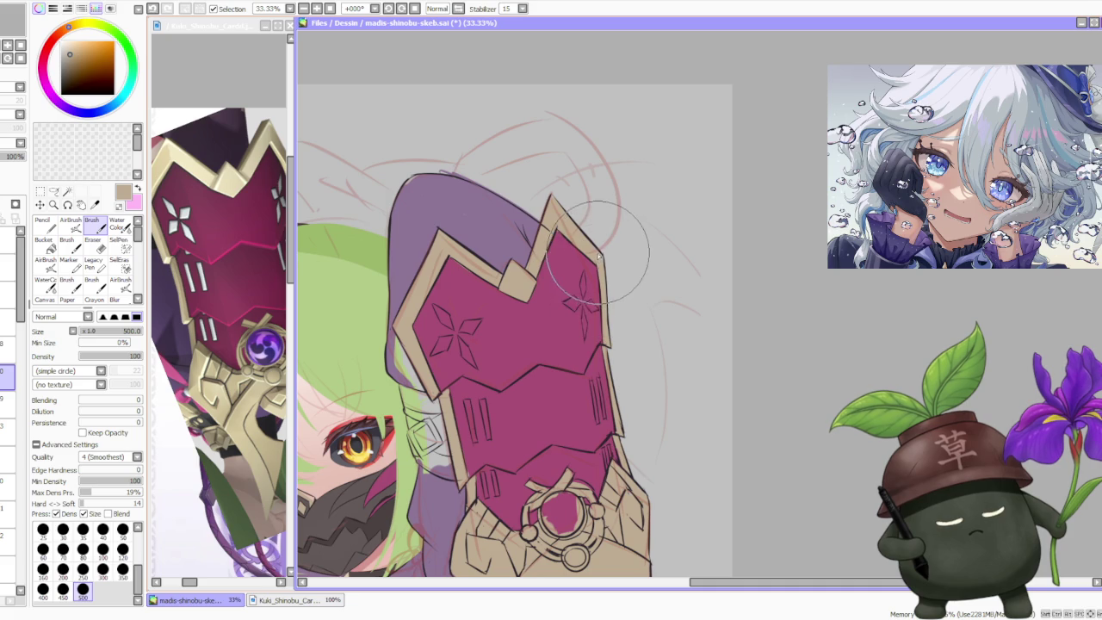
scroll(605, 279, down, 2)
scroll(616, 310, down, 1)
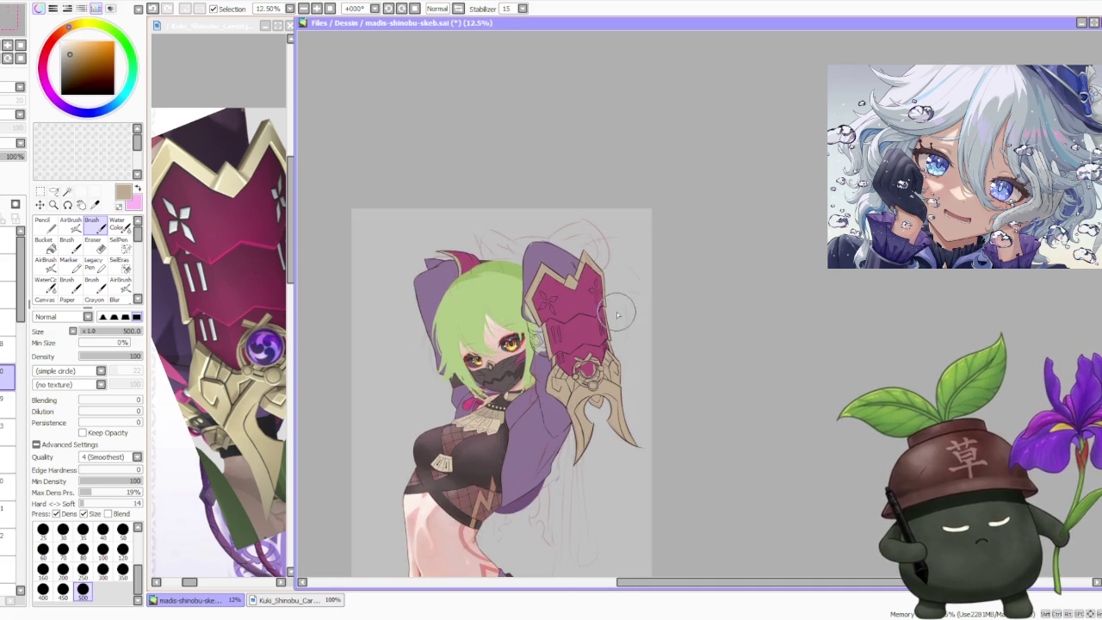
scroll(615, 306, down, 1)
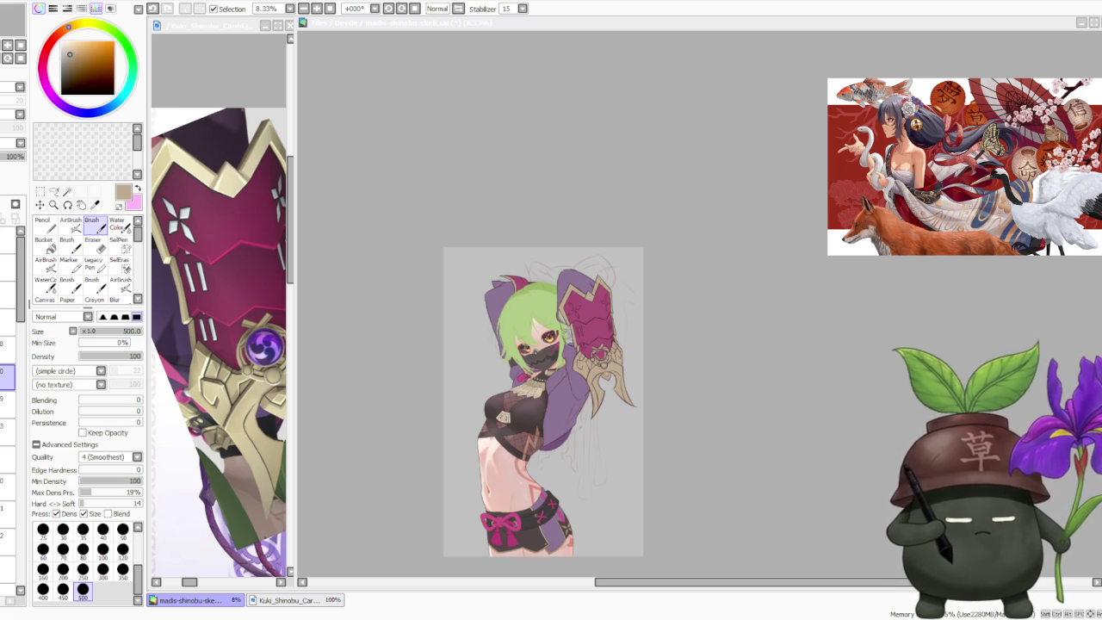
Step: Sample the hood's purple and brush it along the sleeve at the gauntlet's left edge
scroll(672, 328, down, 1)
scroll(663, 306, up, 1)
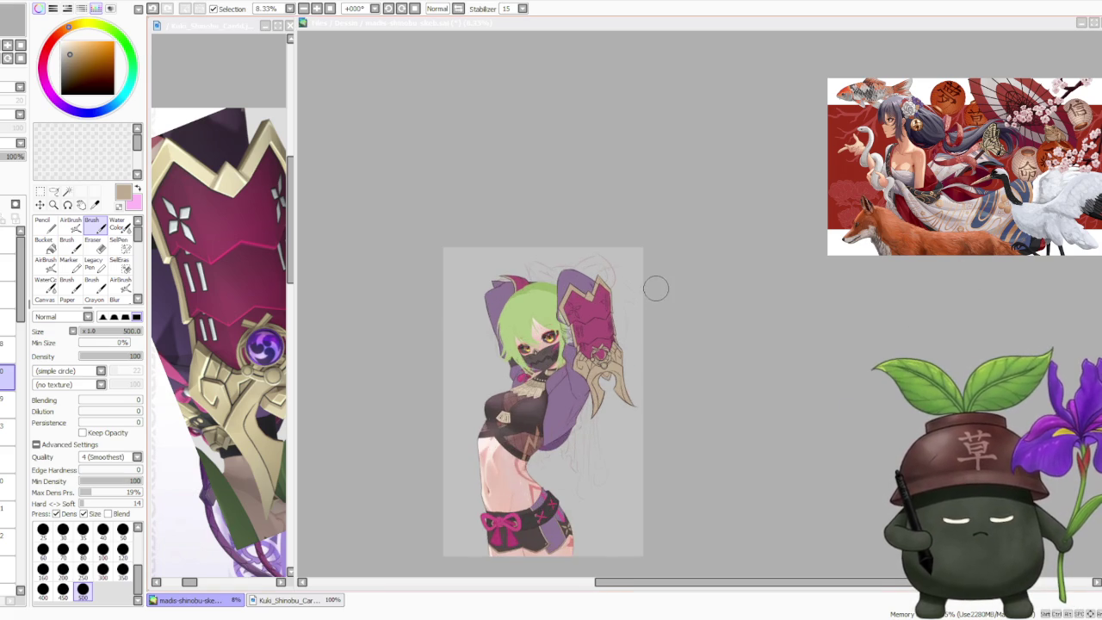
scroll(656, 285, up, 1)
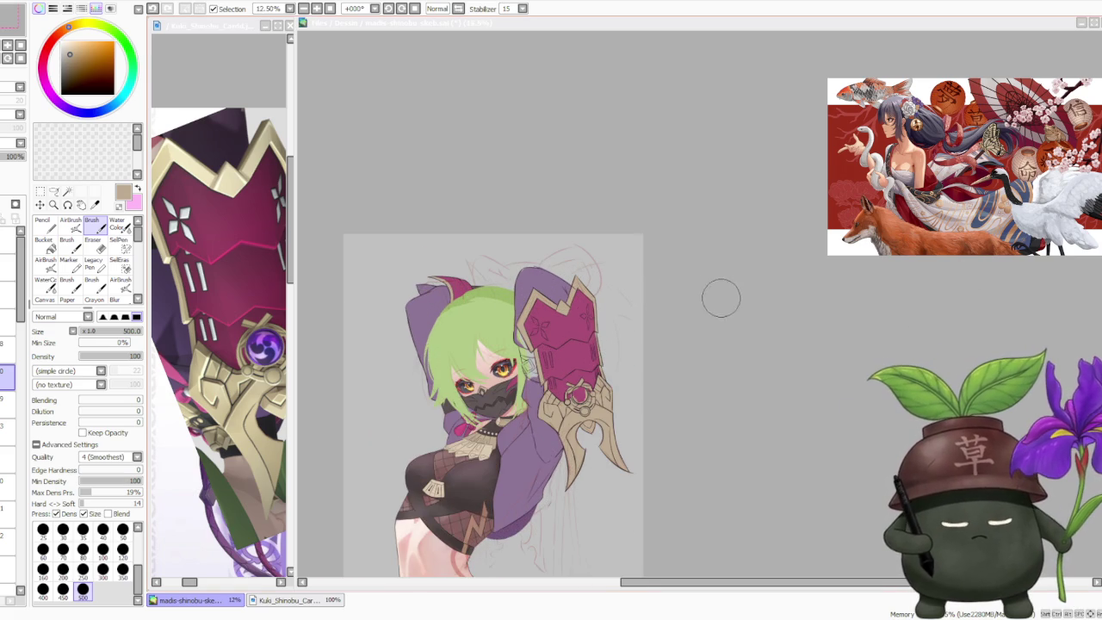
scroll(723, 297, up, 1)
scroll(711, 293, up, 1)
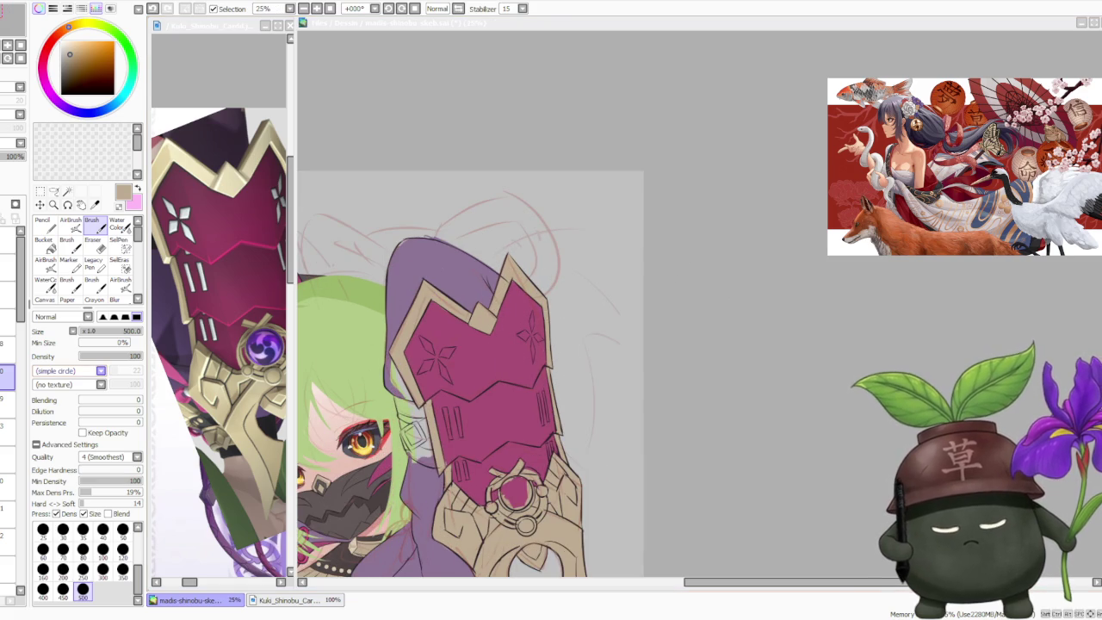
click(592, 127)
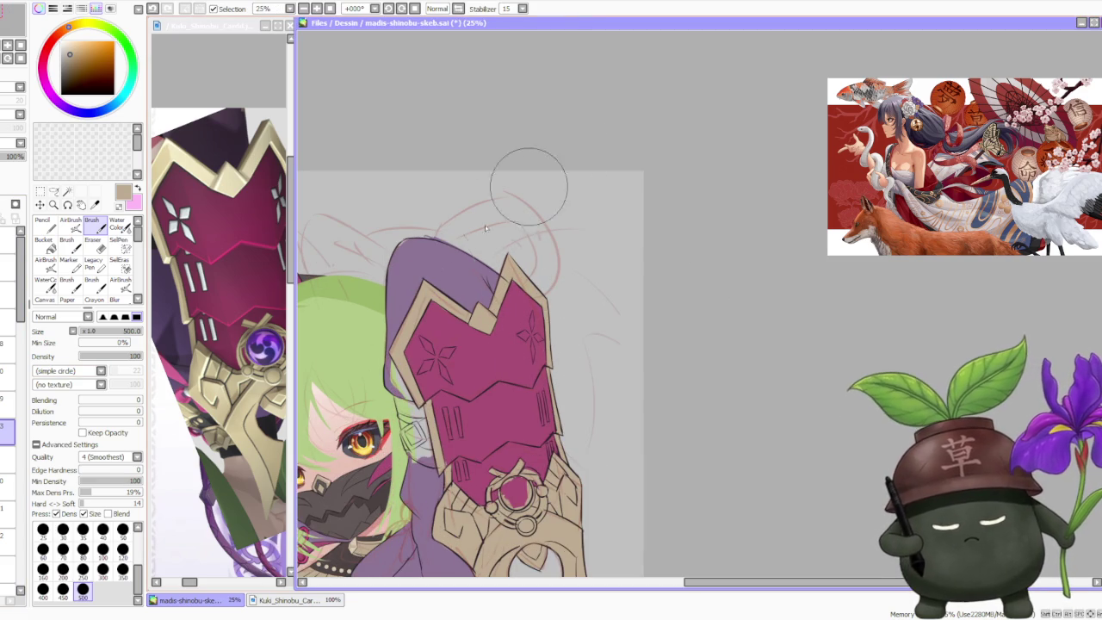
alt+click(404, 294)
drag(398, 390, 416, 446)
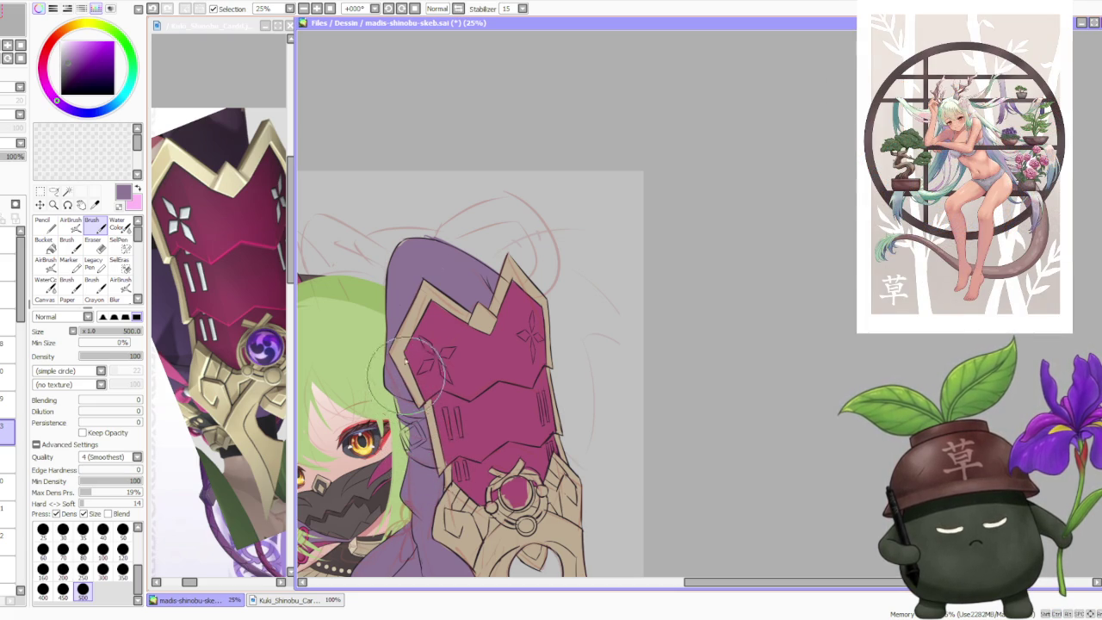
scroll(401, 231, down, 2)
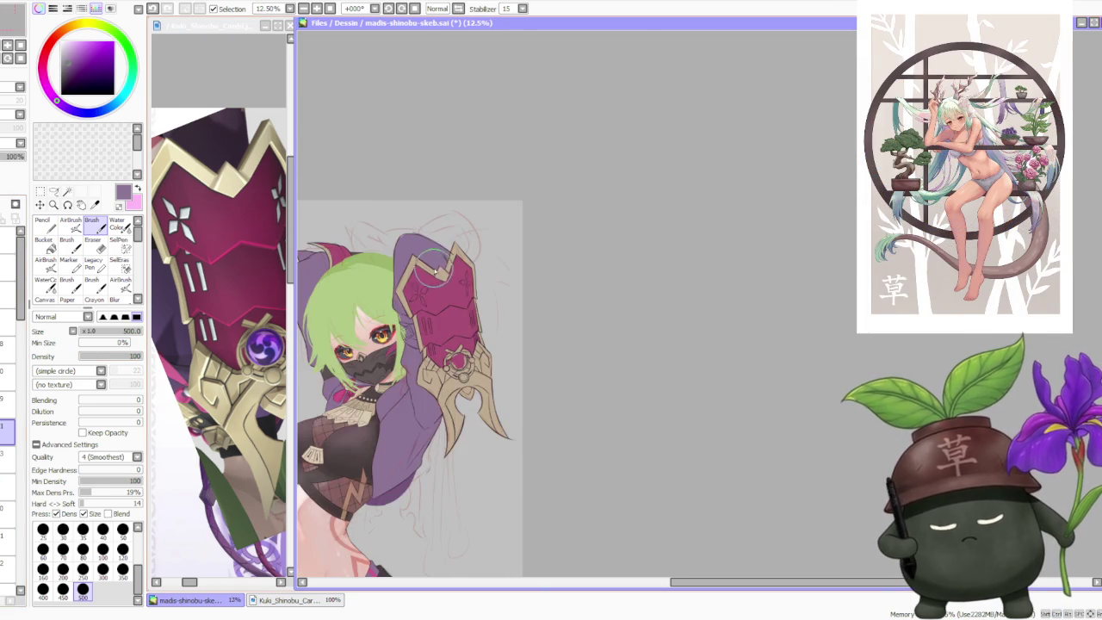
Step: Cover the green hair beside the gauntlet plate with purple sleeve colour
scroll(385, 379, up, 2)
scroll(385, 379, down, 2)
scroll(385, 379, up, 2)
scroll(385, 379, up, 1)
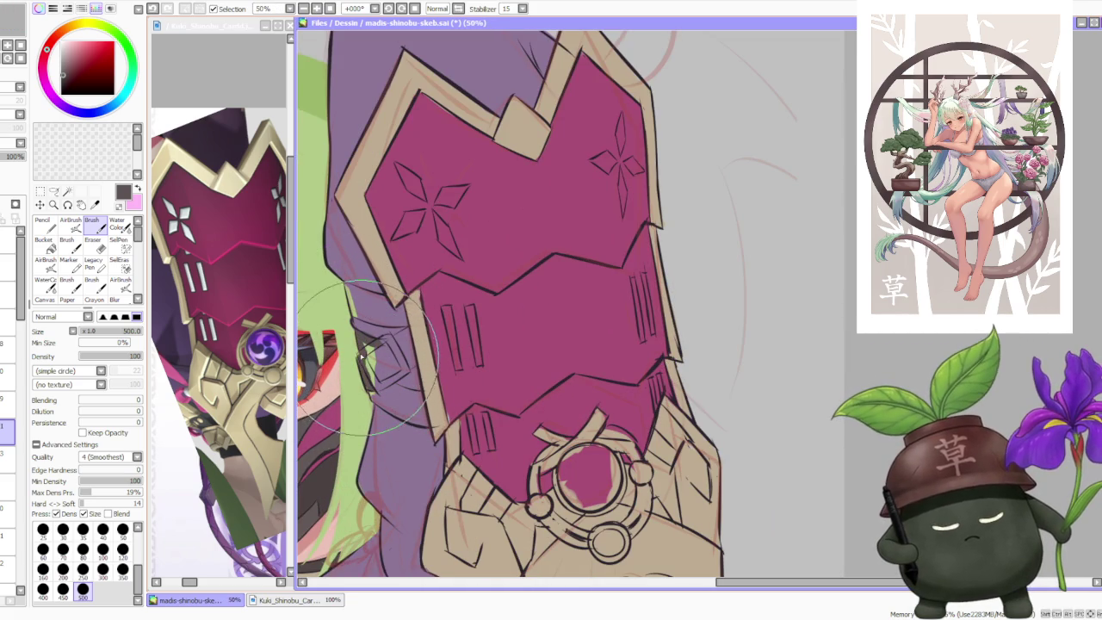
drag(360, 358, 405, 440)
drag(439, 362, 344, 448)
drag(328, 328, 431, 457)
mouse_move(327, 362)
mouse_down()
mouse_move(432, 428)
mouse_move(396, 405)
mouse_up()
Step: Paint the dark wrist strap and square buckle left of the plate
mouse_move(379, 362)
mouse_down()
mouse_move(419, 392)
mouse_move(387, 357)
mouse_up()
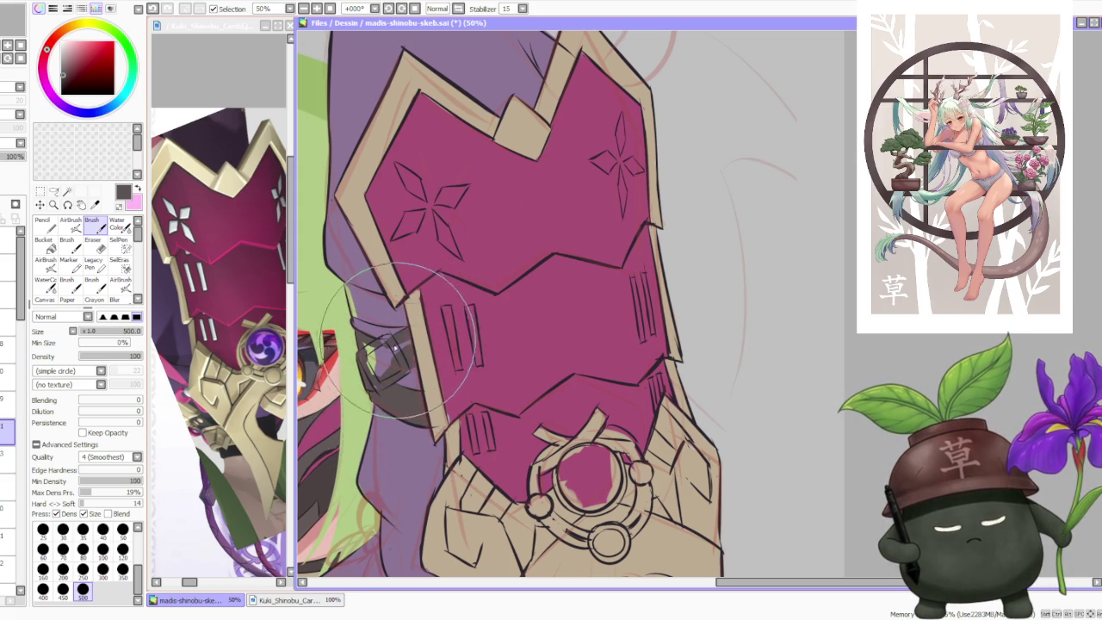
mouse_move(414, 339)
mouse_down()
mouse_move(368, 350)
mouse_move(370, 307)
mouse_move(404, 315)
mouse_move(358, 293)
mouse_move(358, 303)
mouse_up()
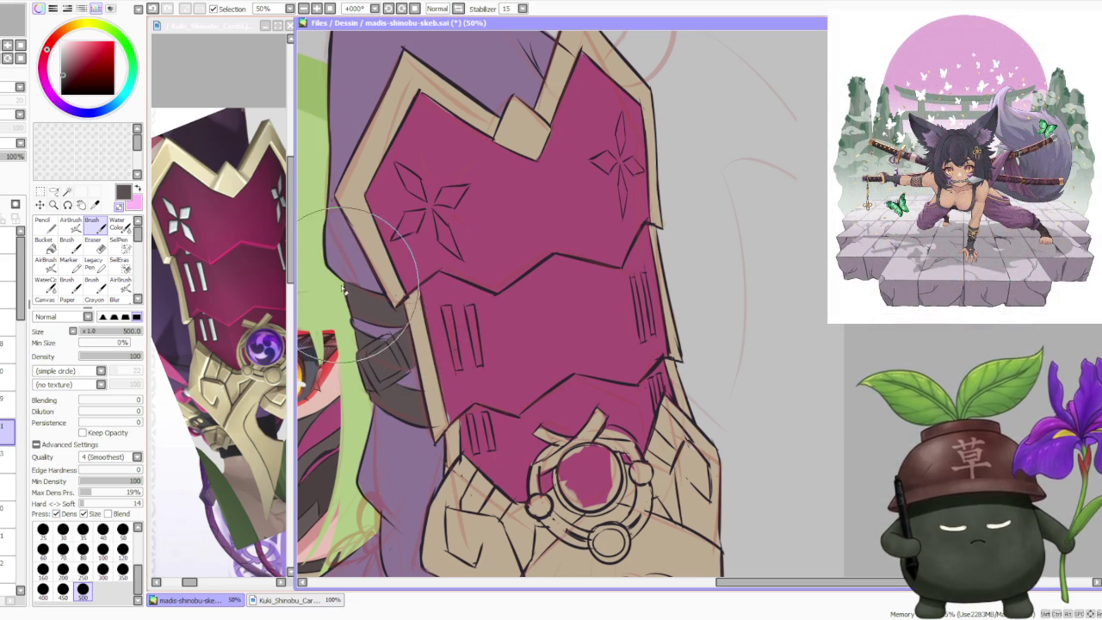
mouse_move(342, 295)
mouse_down()
mouse_move(381, 337)
mouse_move(382, 400)
mouse_up()
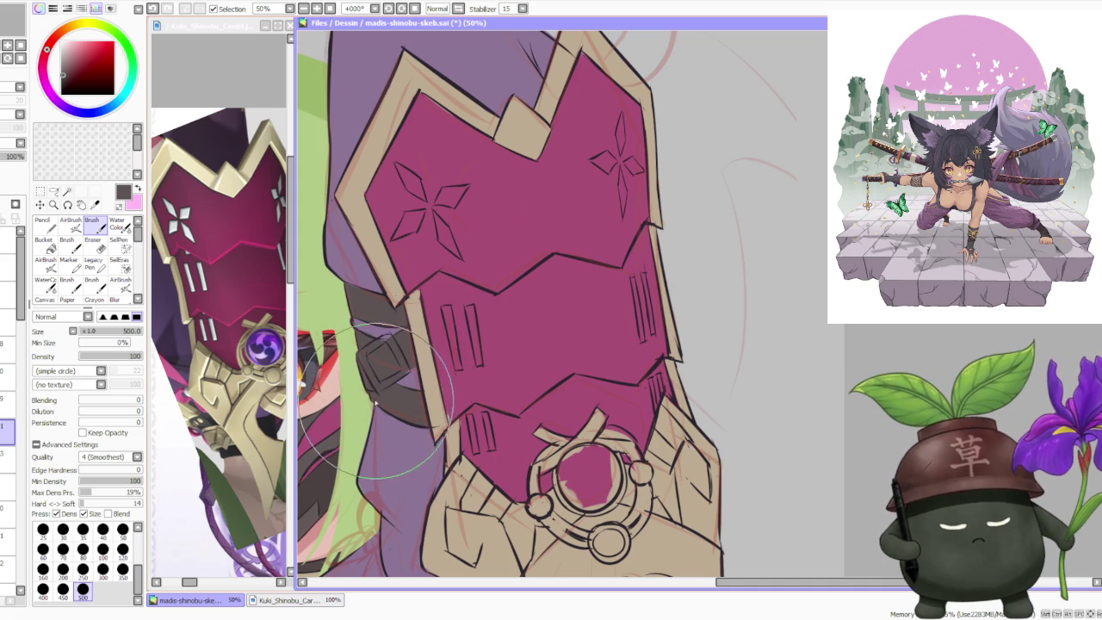
scroll(382, 401, down, 3)
scroll(396, 362, down, 1)
scroll(413, 310, down, 1)
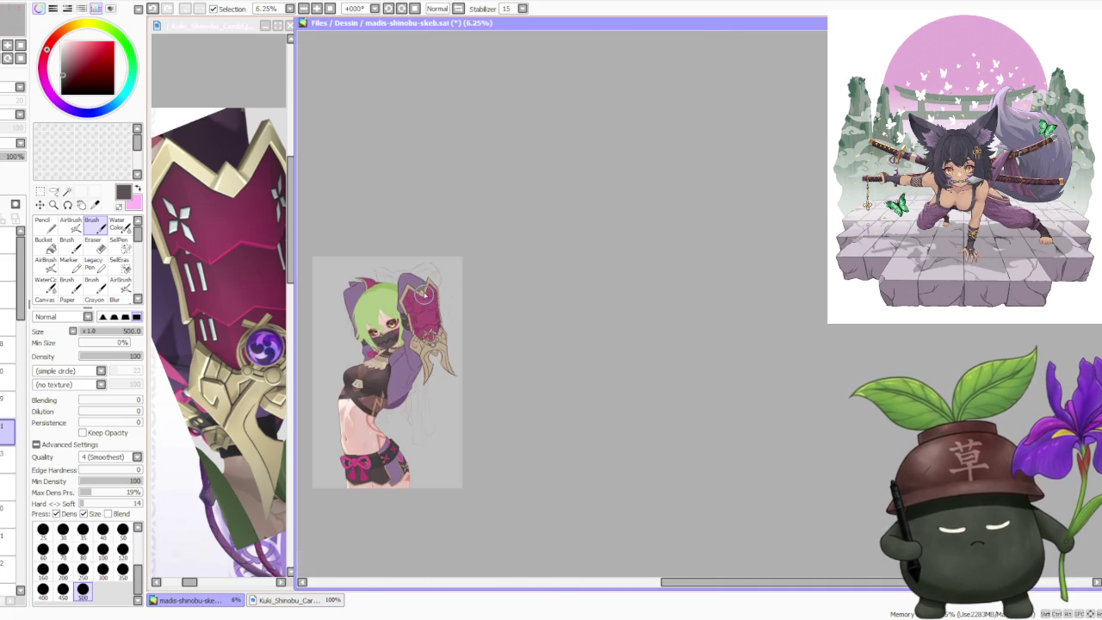
Step: Zoom in and out repeatedly to inspect the strap buckle and the plate's stripe marks
scroll(425, 277, up, 1)
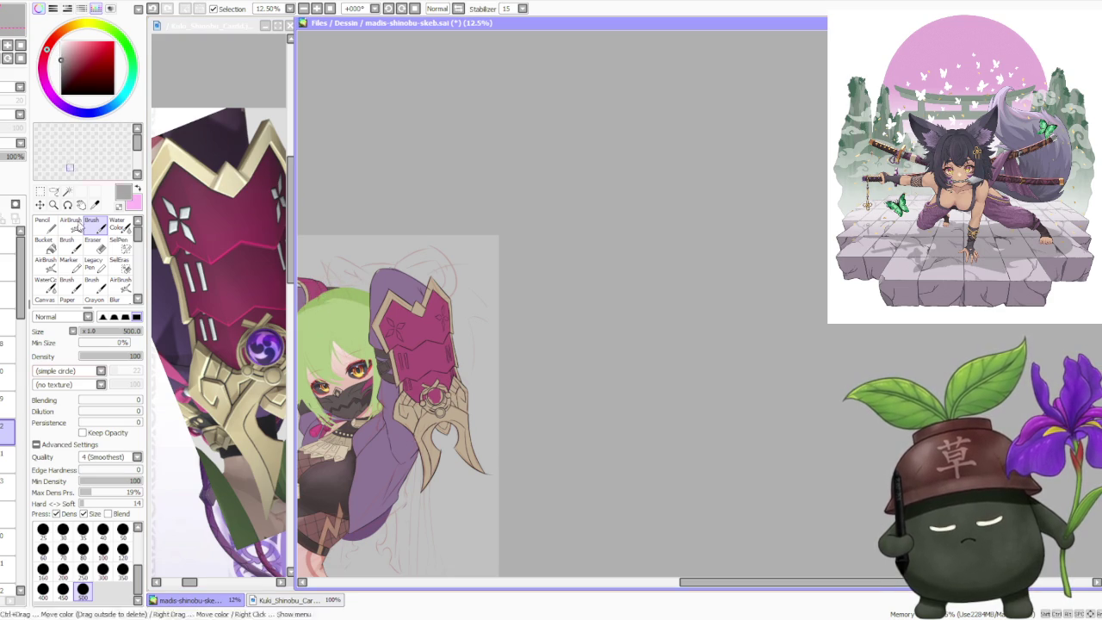
scroll(394, 388, up, 2)
scroll(395, 388, up, 2)
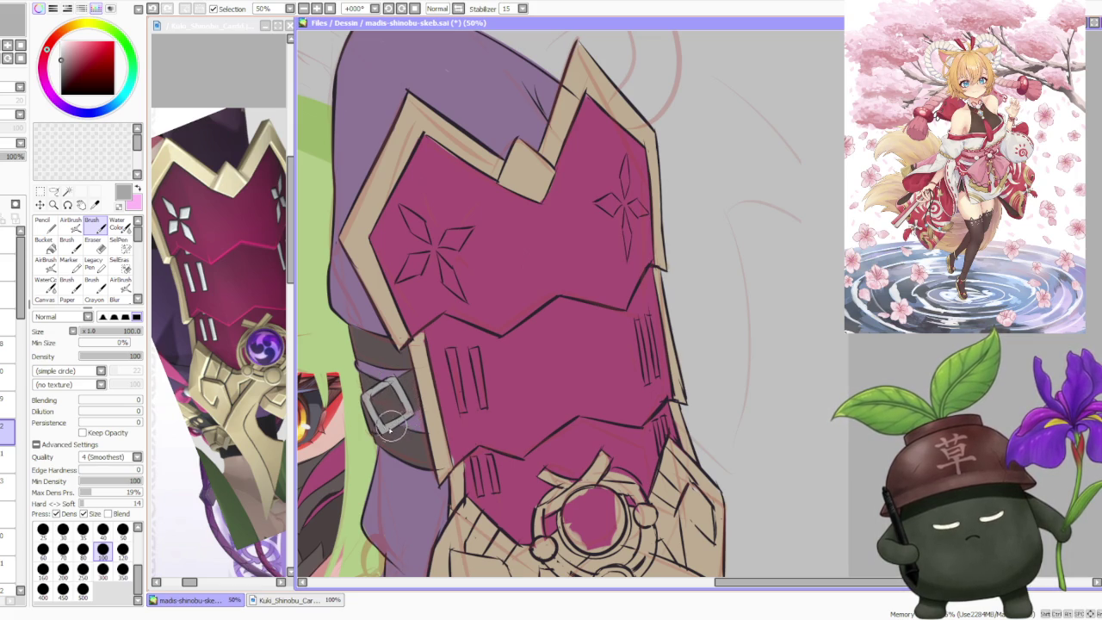
scroll(389, 420, down, 2)
scroll(405, 362, down, 2)
scroll(422, 298, down, 1)
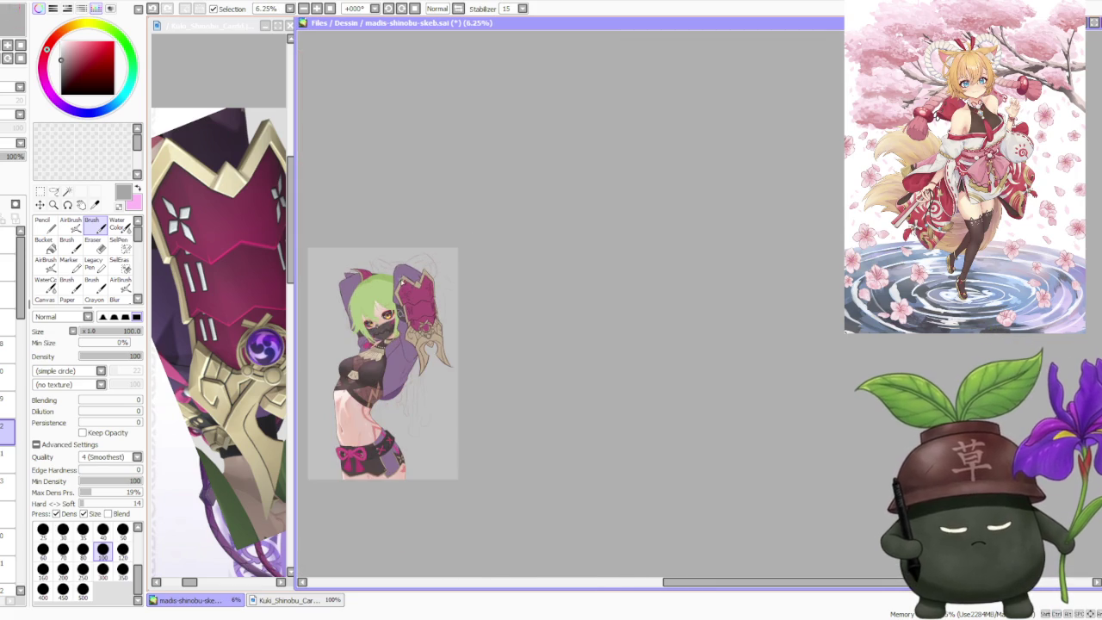
scroll(418, 296, up, 2)
scroll(405, 298, up, 1)
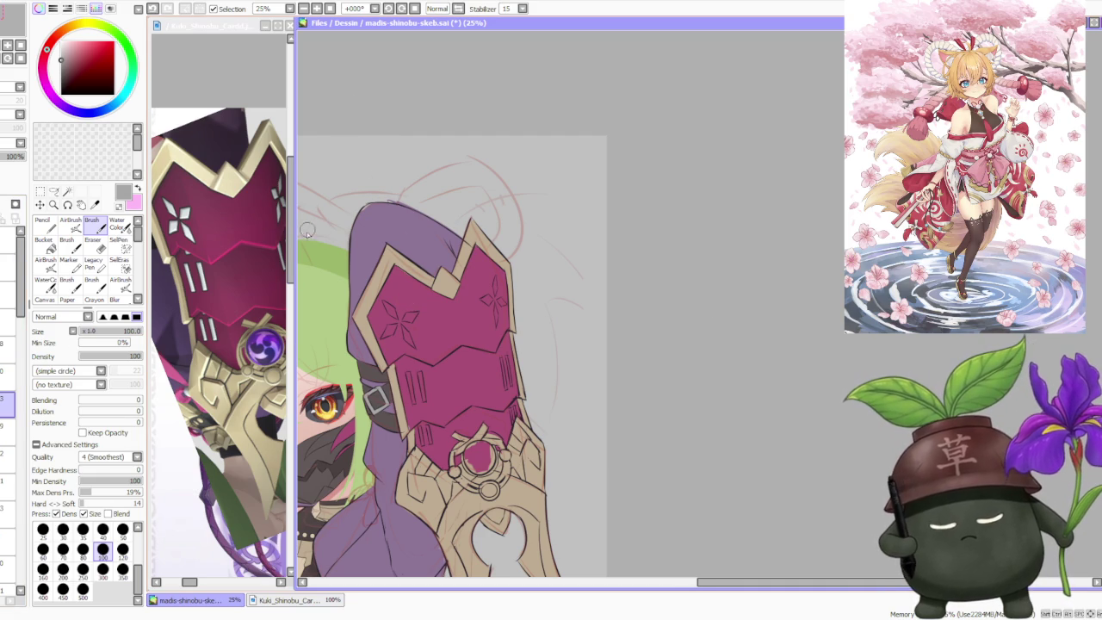
scroll(434, 387, down, 2)
scroll(433, 387, up, 1)
scroll(433, 387, up, 2)
scroll(433, 387, up, 1)
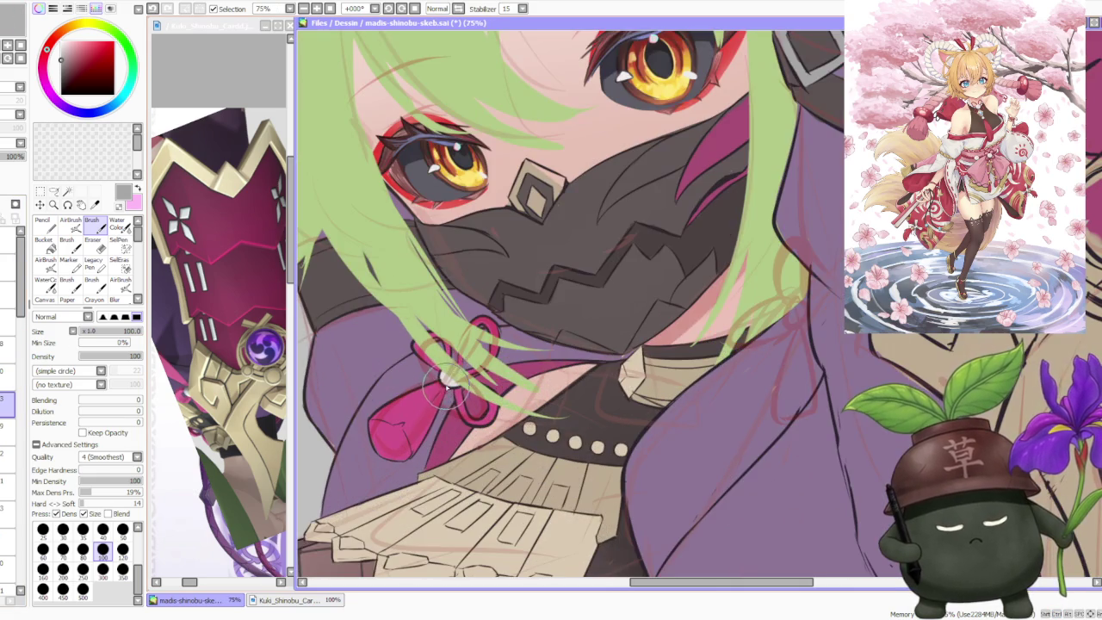
scroll(544, 316, down, 3)
scroll(543, 316, up, 2)
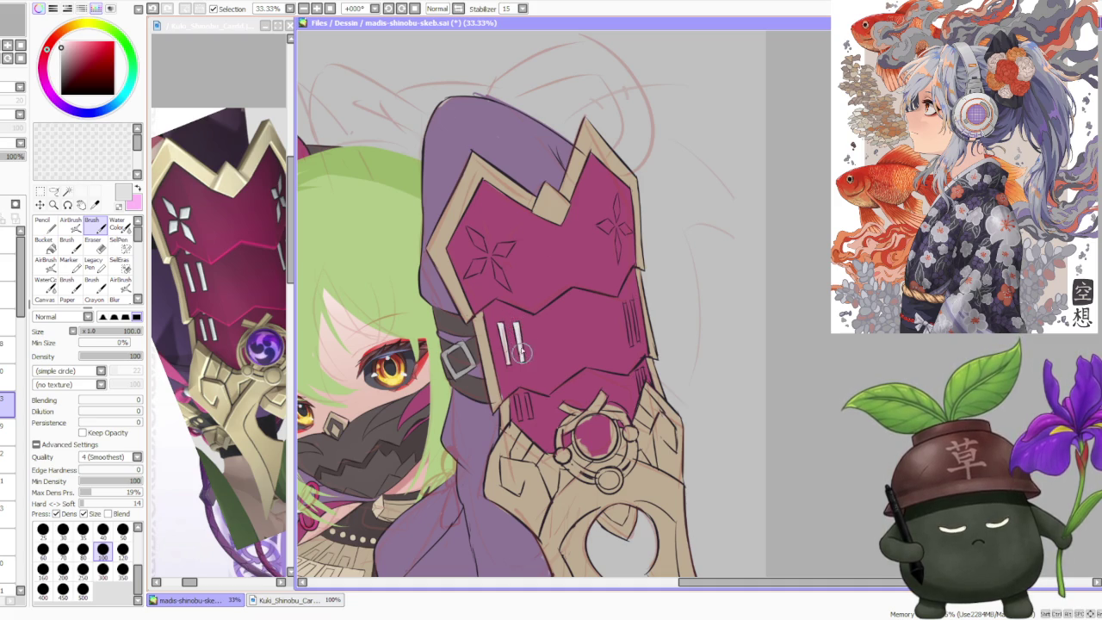
scroll(513, 342, down, 1)
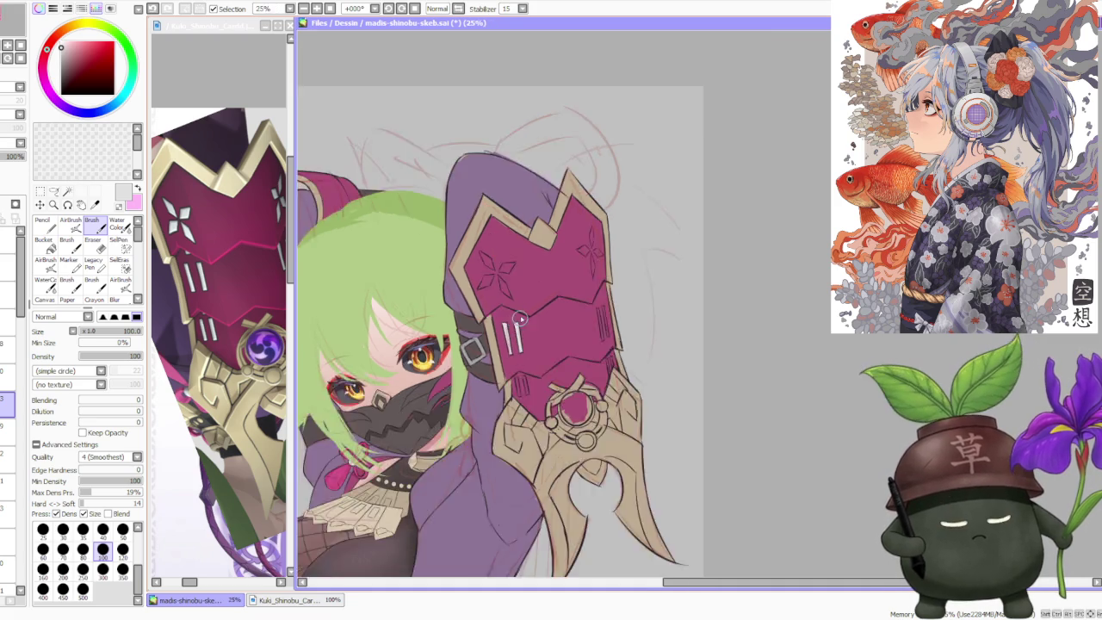
scroll(513, 343, down, 1)
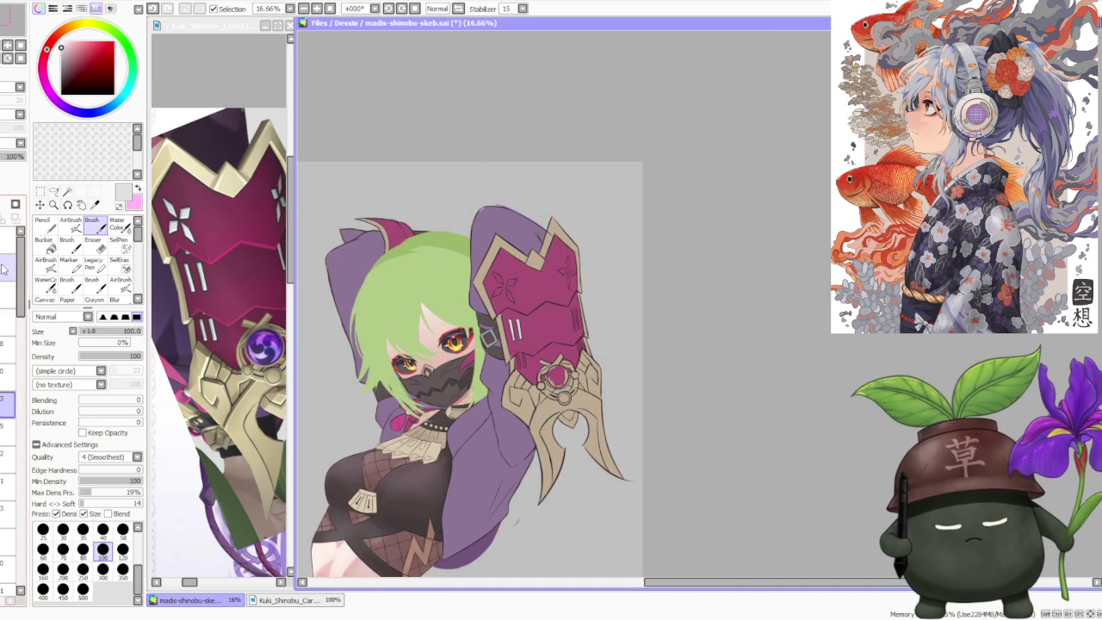
scroll(512, 343, up, 1)
scroll(512, 343, up, 1)
scroll(515, 374, up, 1)
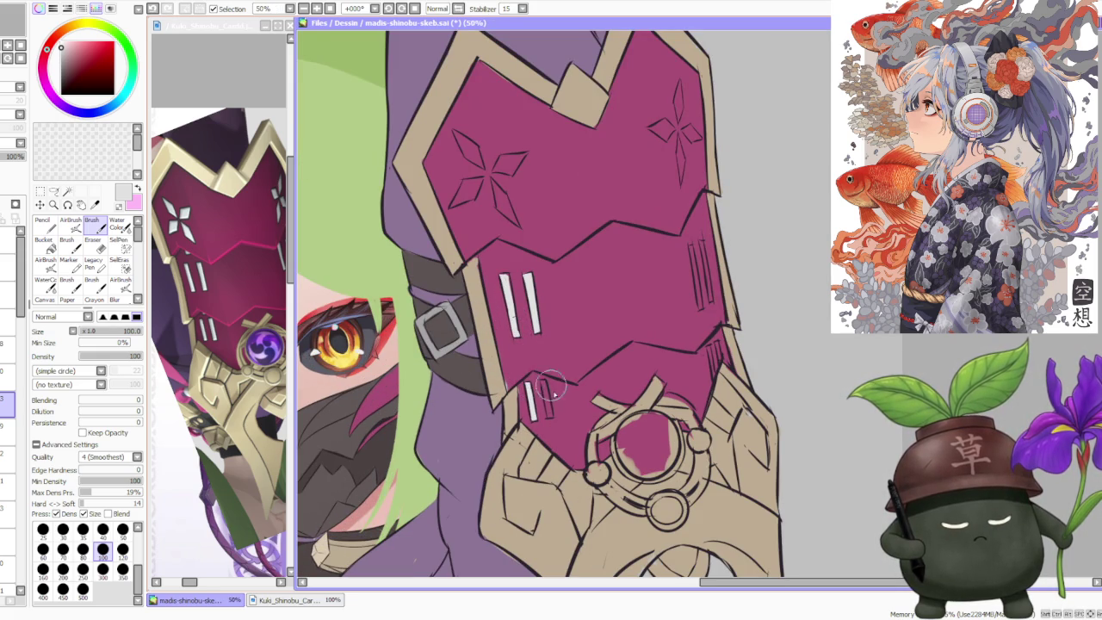
Step: Fill the lower stripe marks and a small stripe near the plate's edge with pale paint
drag(539, 384, 546, 422)
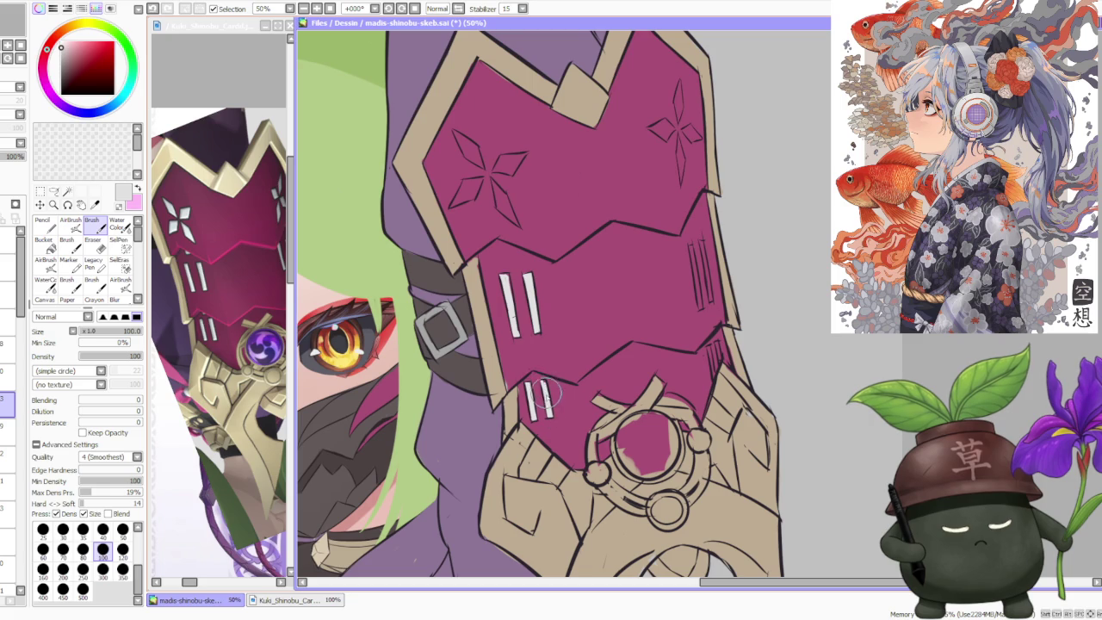
scroll(545, 383, down, 3)
scroll(622, 307, up, 2)
scroll(622, 307, up, 1)
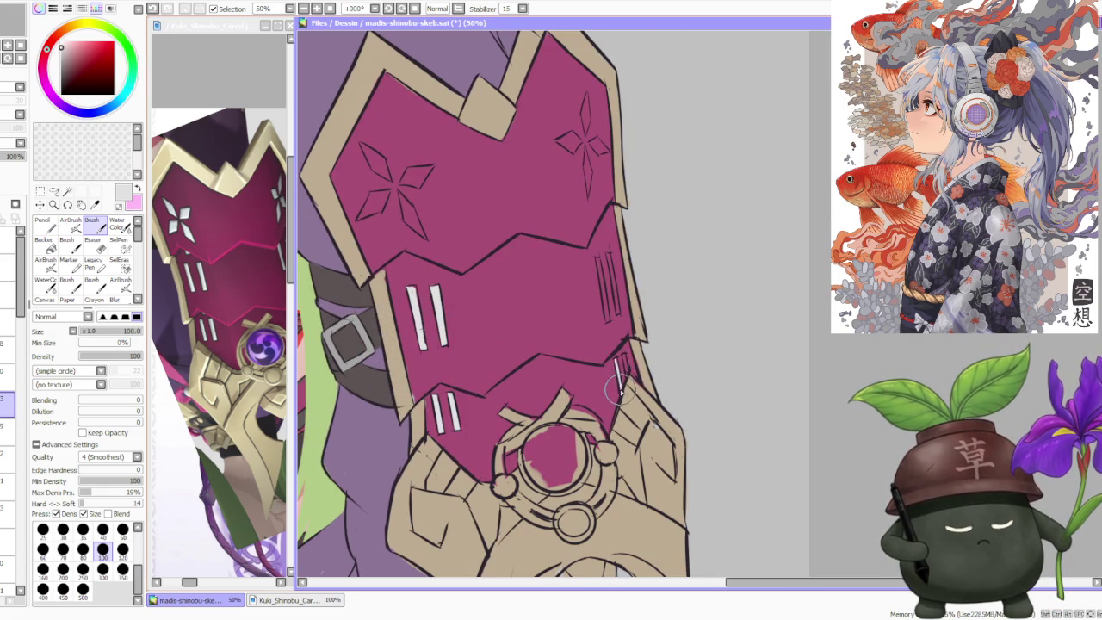
drag(627, 353, 624, 384)
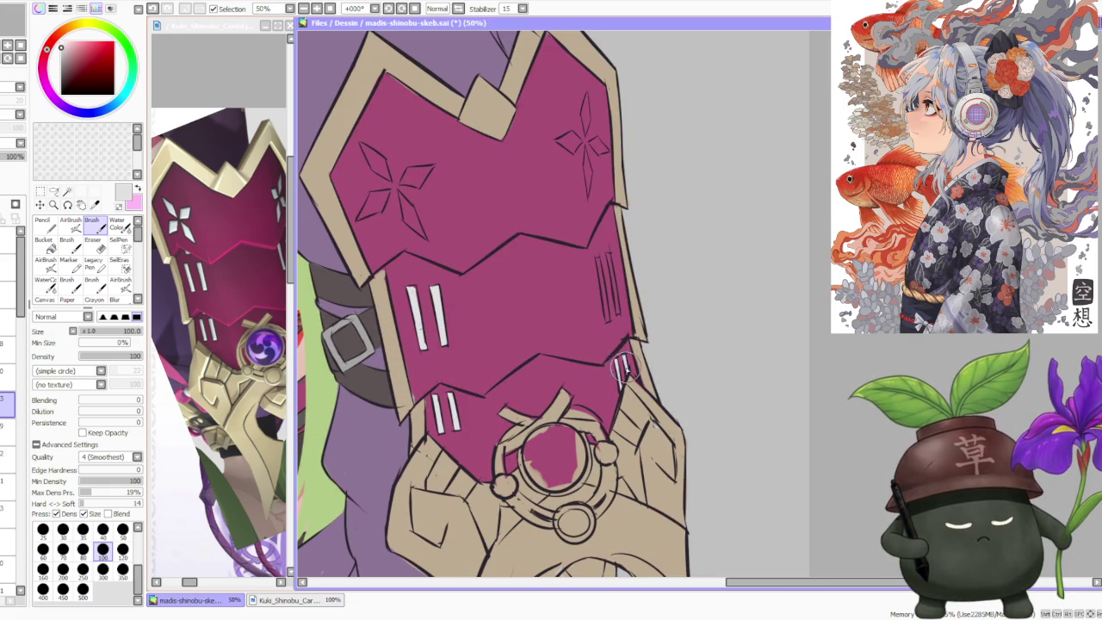
Step: Rework the three-line mark, painting light stripes and redrawing its dark lines
drag(607, 319, 602, 260)
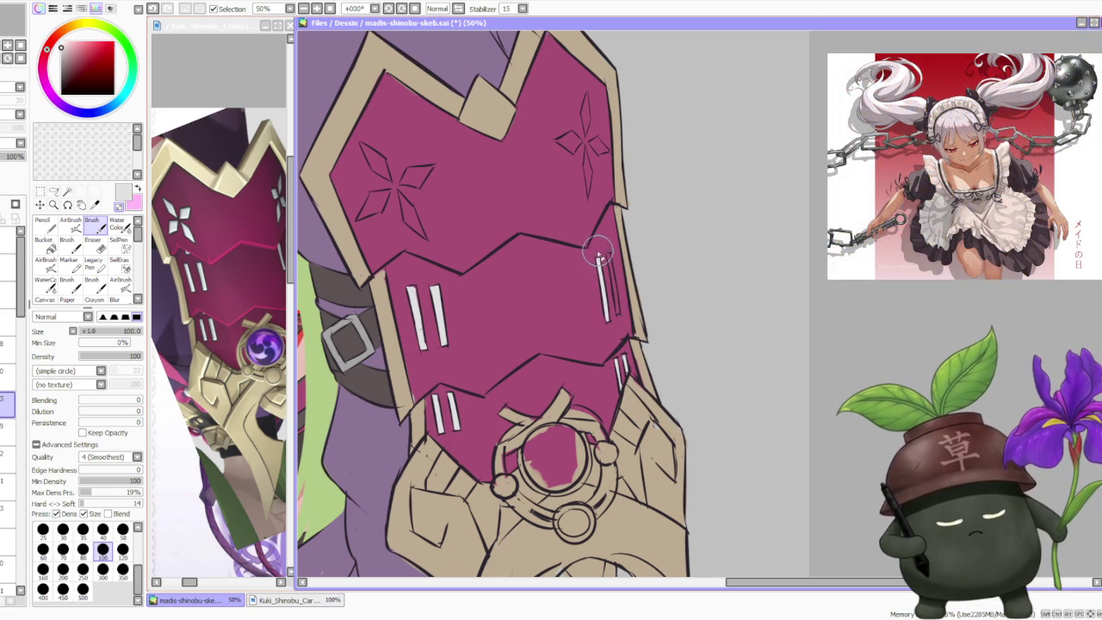
drag(595, 258, 617, 315)
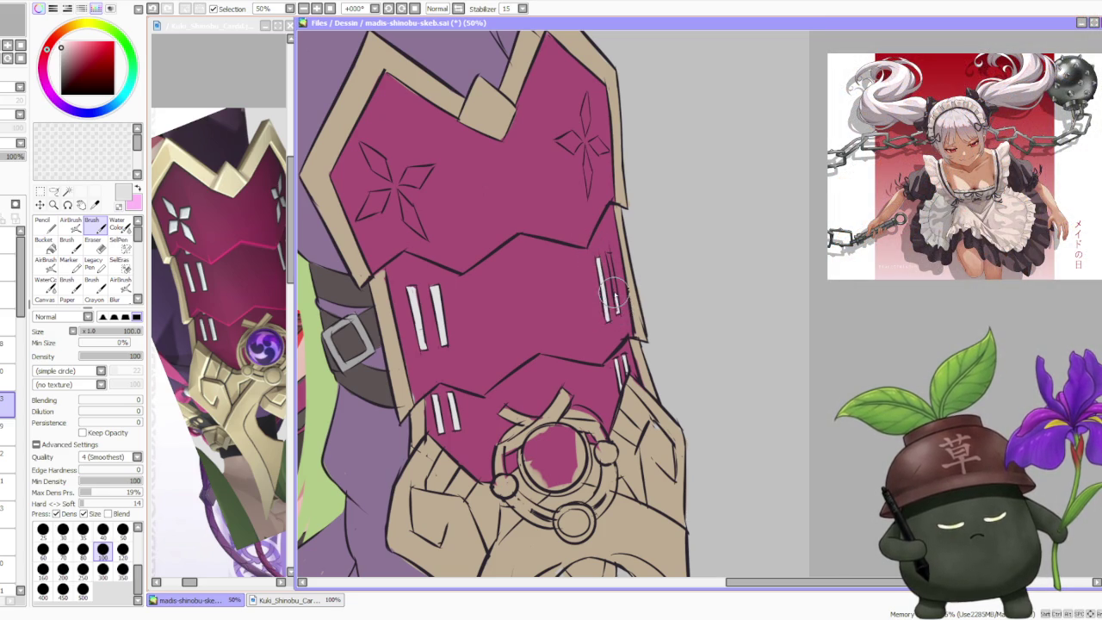
drag(617, 315, 610, 261)
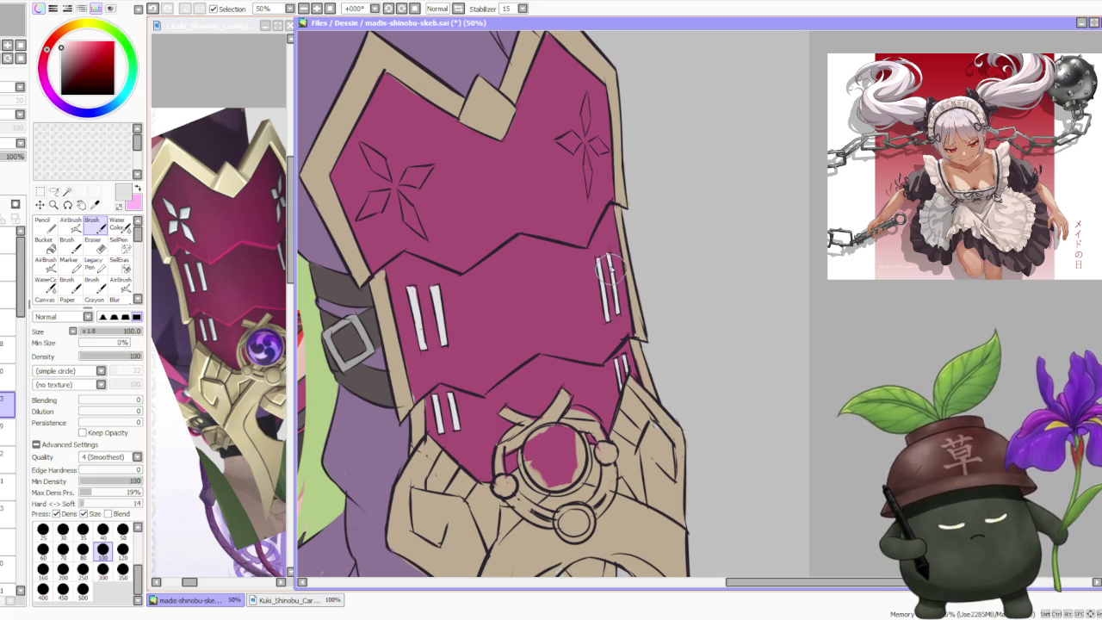
scroll(613, 303, down, 3)
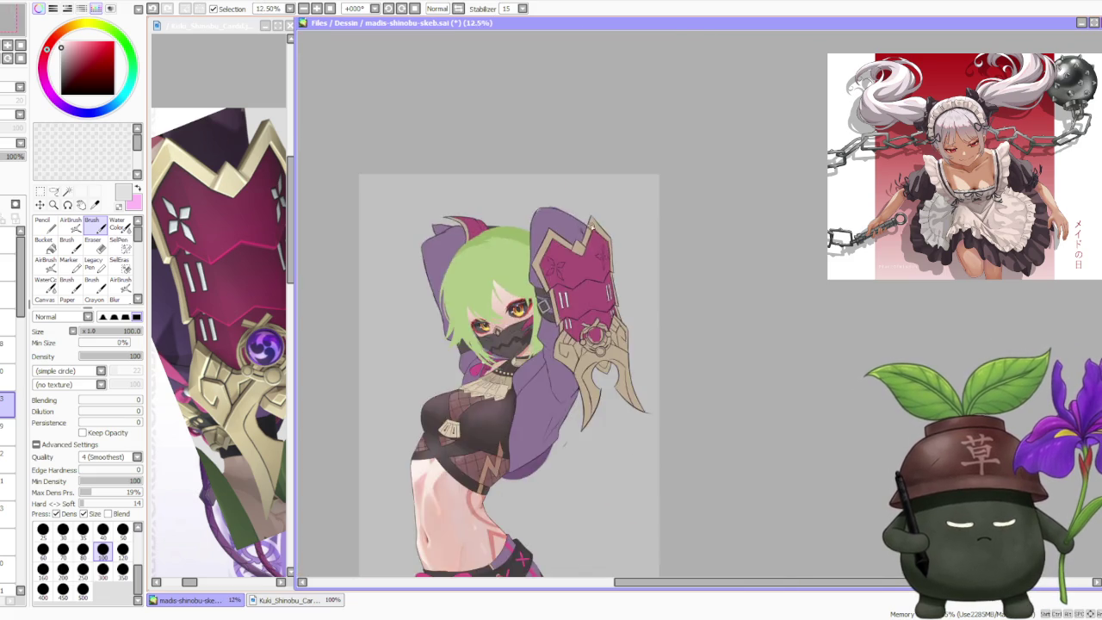
Step: Zoom in to 50% on the gauntlet's upper-right star motif
scroll(615, 281, up, 3)
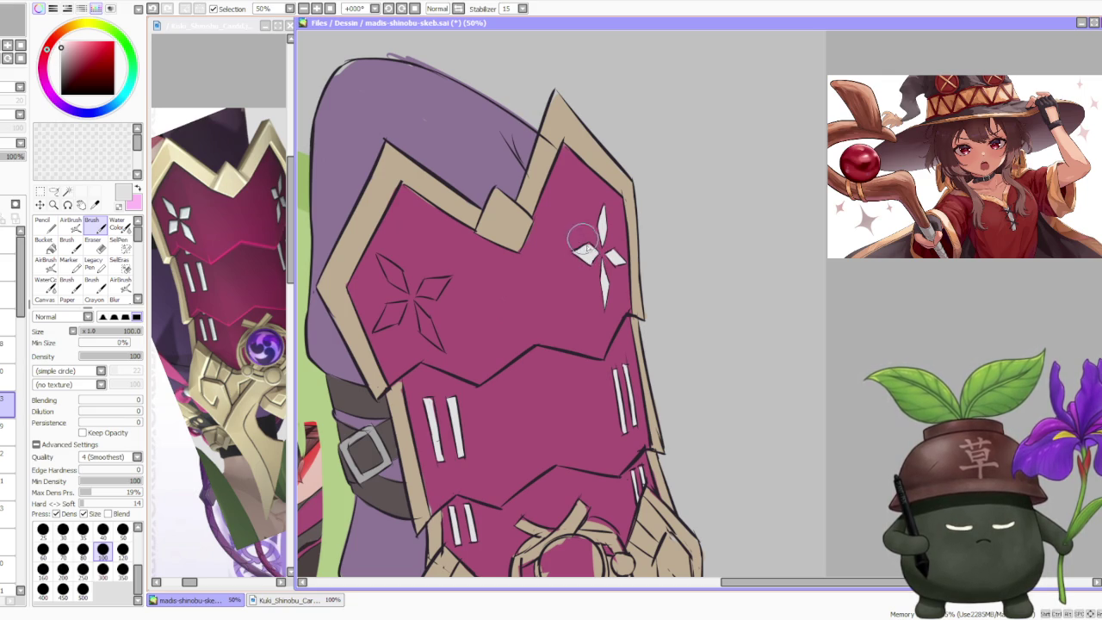
Step: Paint the left star's upper-left, right, lower and lower-left rays white, then zoom back out
scroll(580, 234, down, 2)
scroll(573, 215, down, 1)
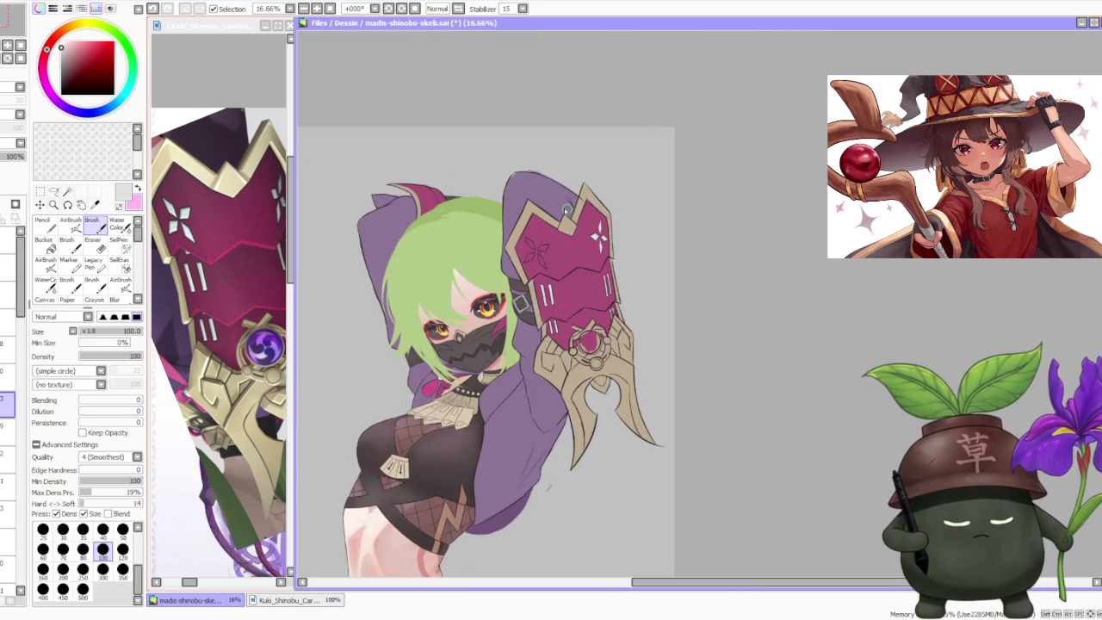
scroll(560, 207, up, 3)
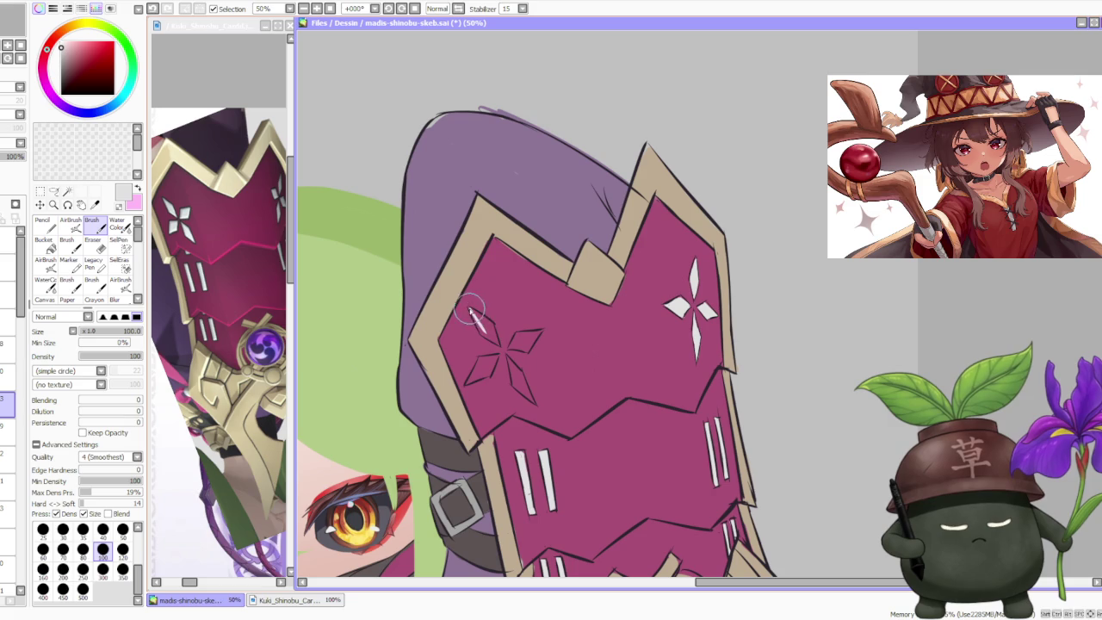
drag(478, 315, 487, 334)
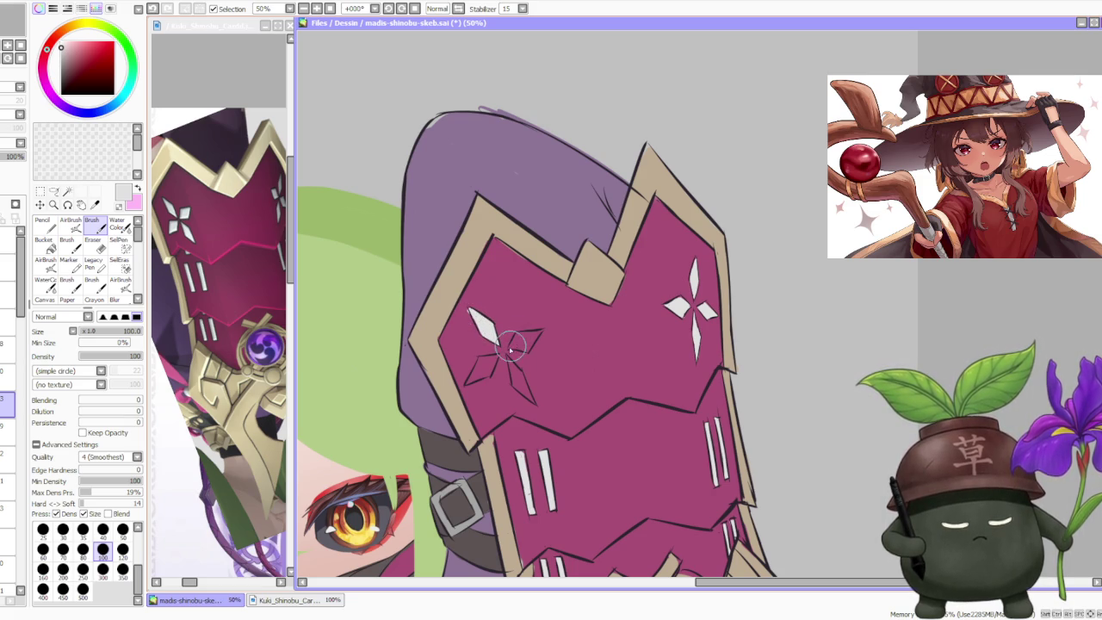
drag(515, 349, 536, 332)
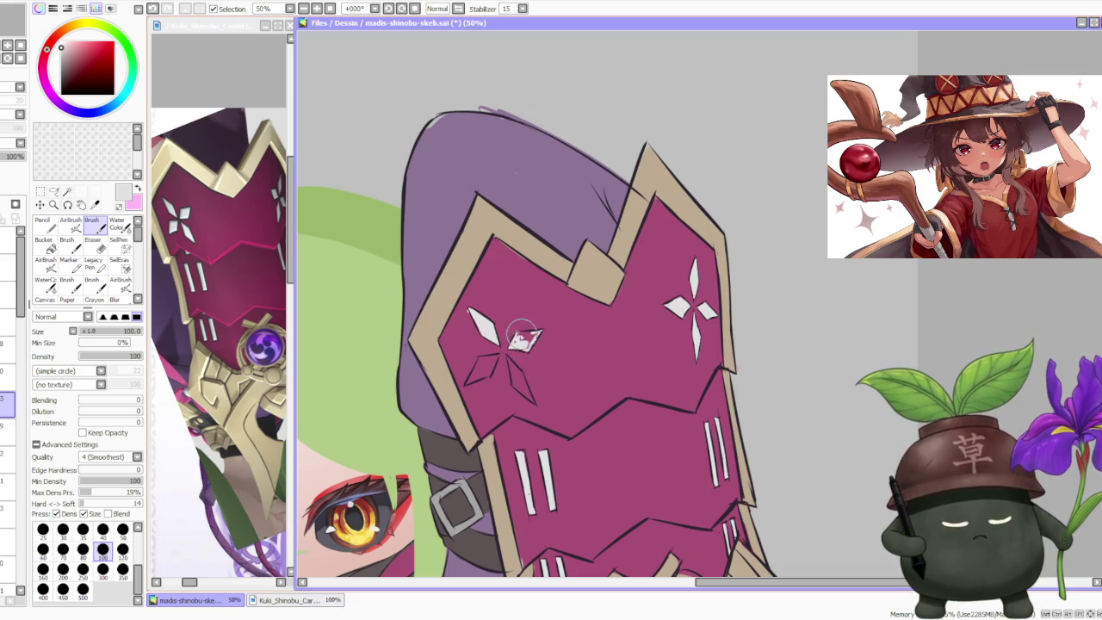
mouse_move(525, 337)
mouse_down()
mouse_move(538, 334)
mouse_move(527, 337)
mouse_up()
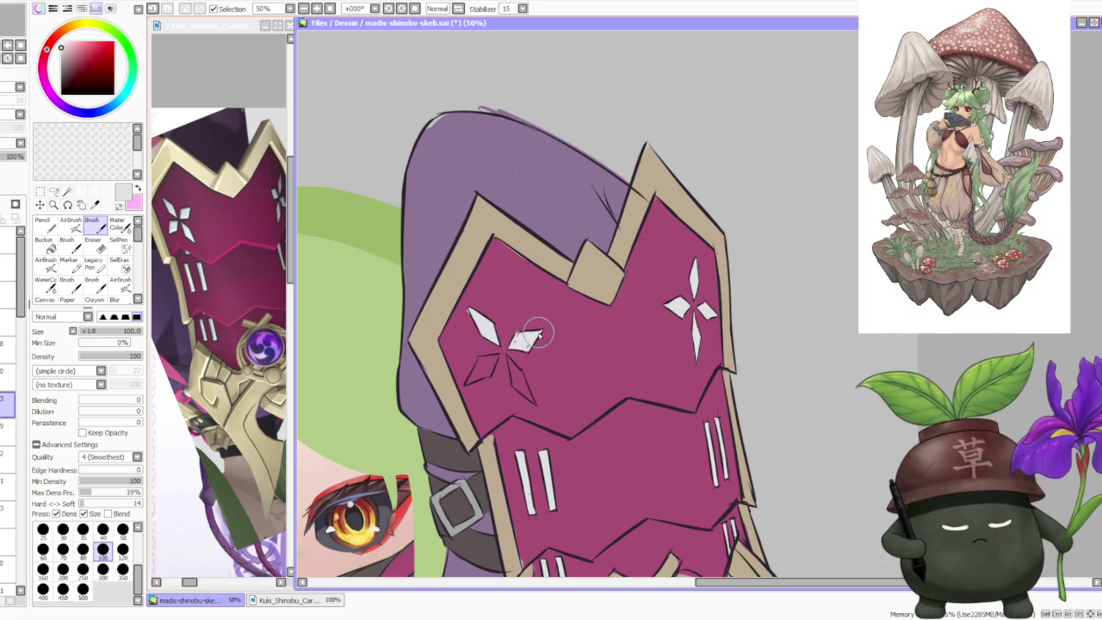
drag(472, 311, 491, 334)
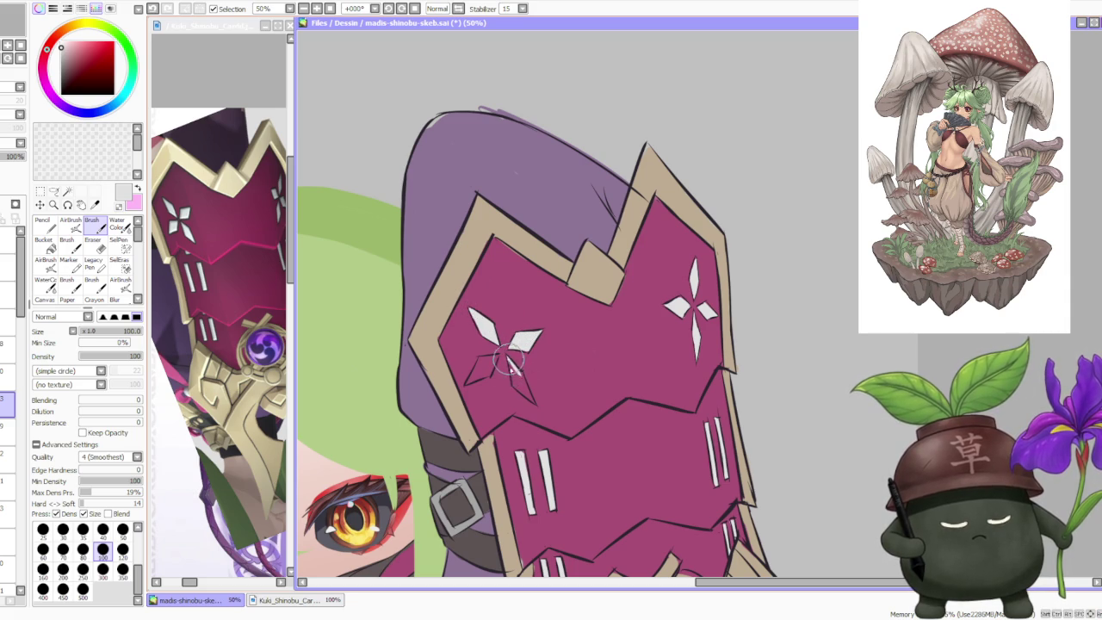
mouse_move(512, 378)
mouse_down()
mouse_move(527, 397)
mouse_move(520, 370)
mouse_move(524, 392)
mouse_up()
drag(487, 316, 488, 358)
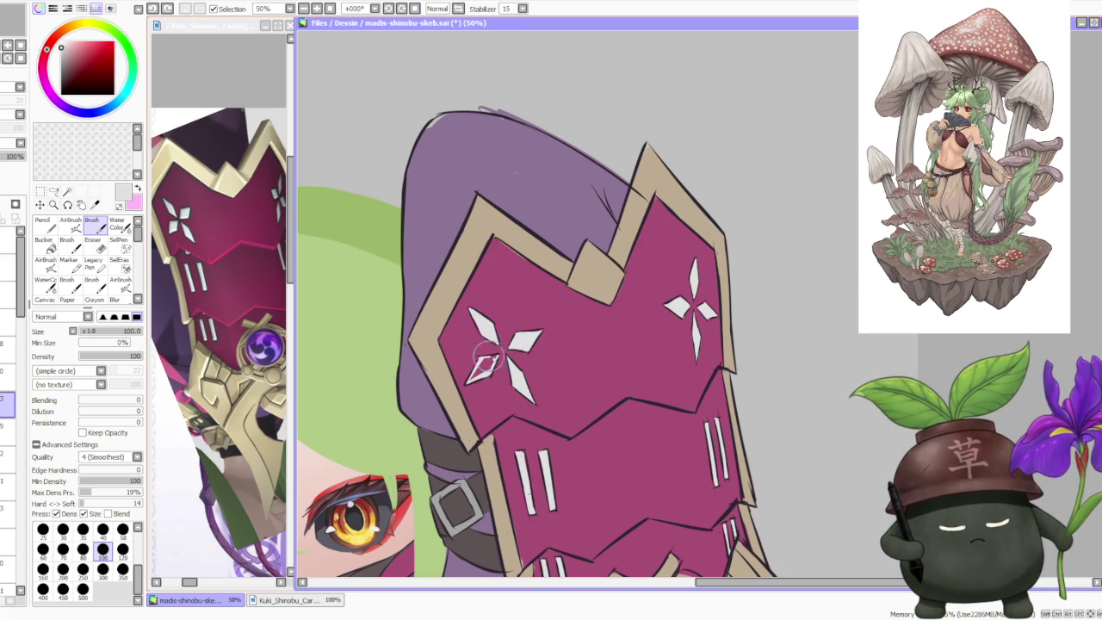
drag(485, 364, 487, 366)
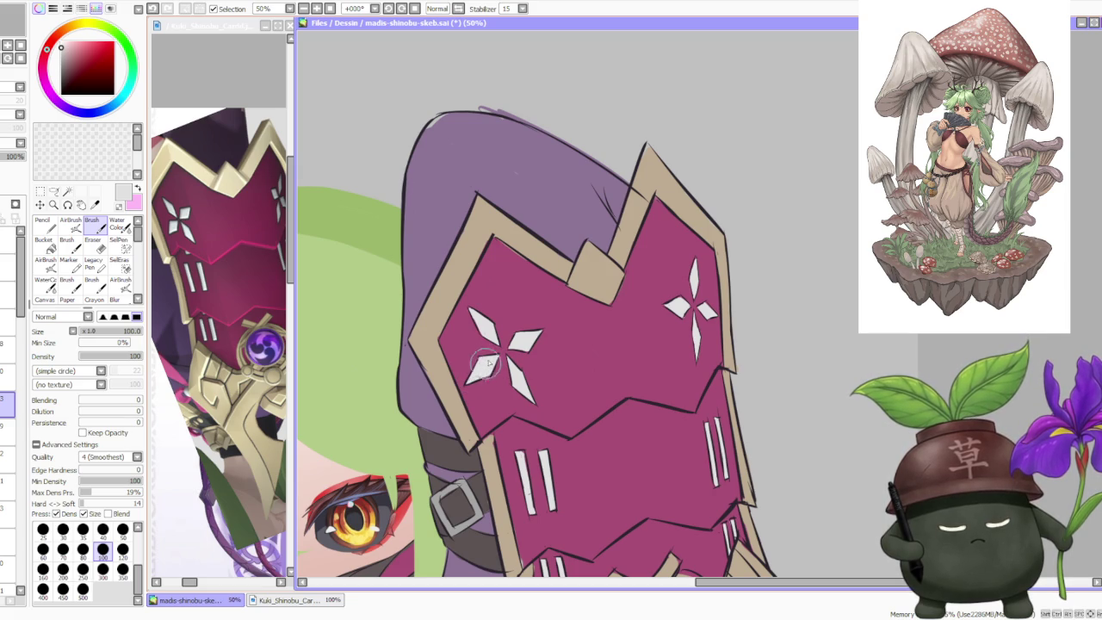
scroll(486, 366, down, 3)
scroll(533, 302, down, 2)
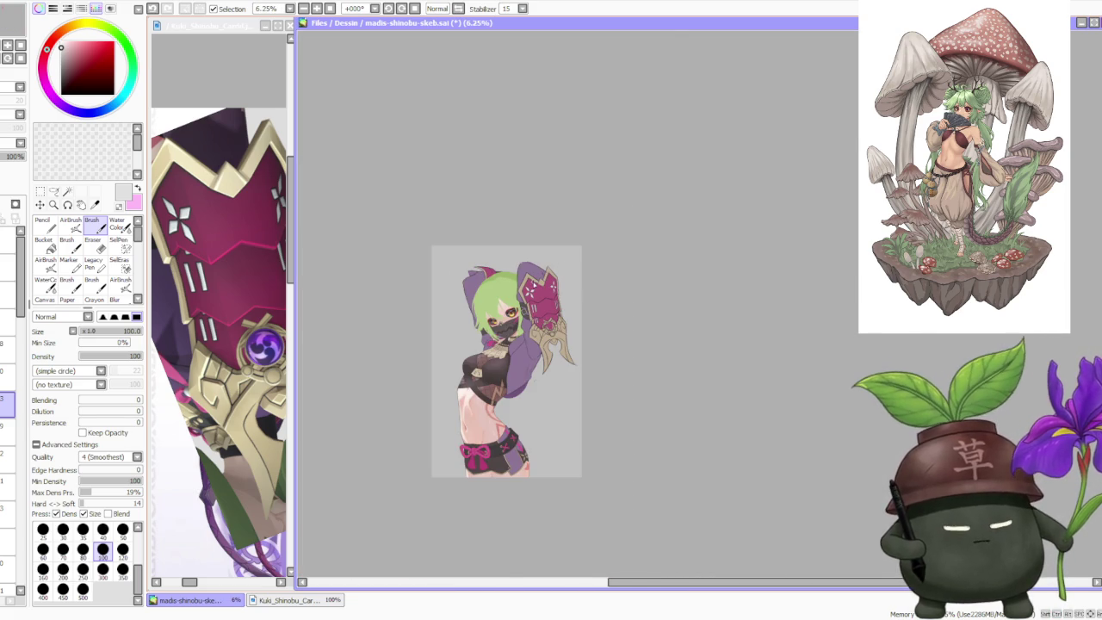
Step: Sample lavender from the reference gem and paint it onto the gauntlet's central gem
scroll(537, 278, up, 2)
alt+click(276, 348)
alt+click(275, 349)
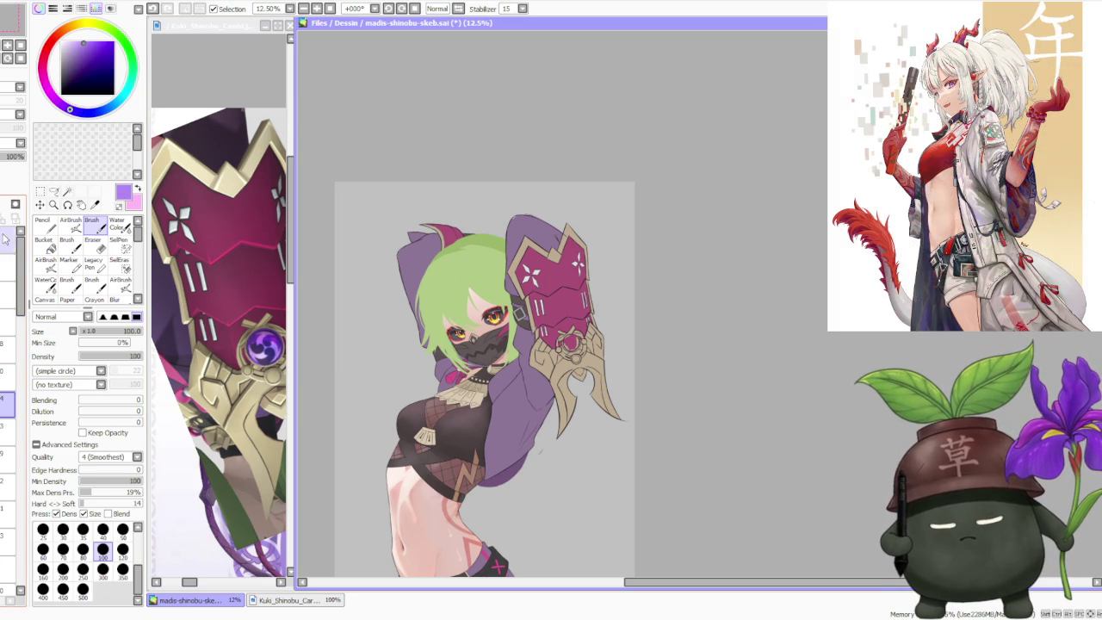
scroll(564, 344, up, 3)
mouse_move(562, 344)
mouse_down()
mouse_move(559, 363)
mouse_move(570, 367)
mouse_move(582, 338)
mouse_move(569, 333)
mouse_move(582, 348)
mouse_move(555, 349)
mouse_up()
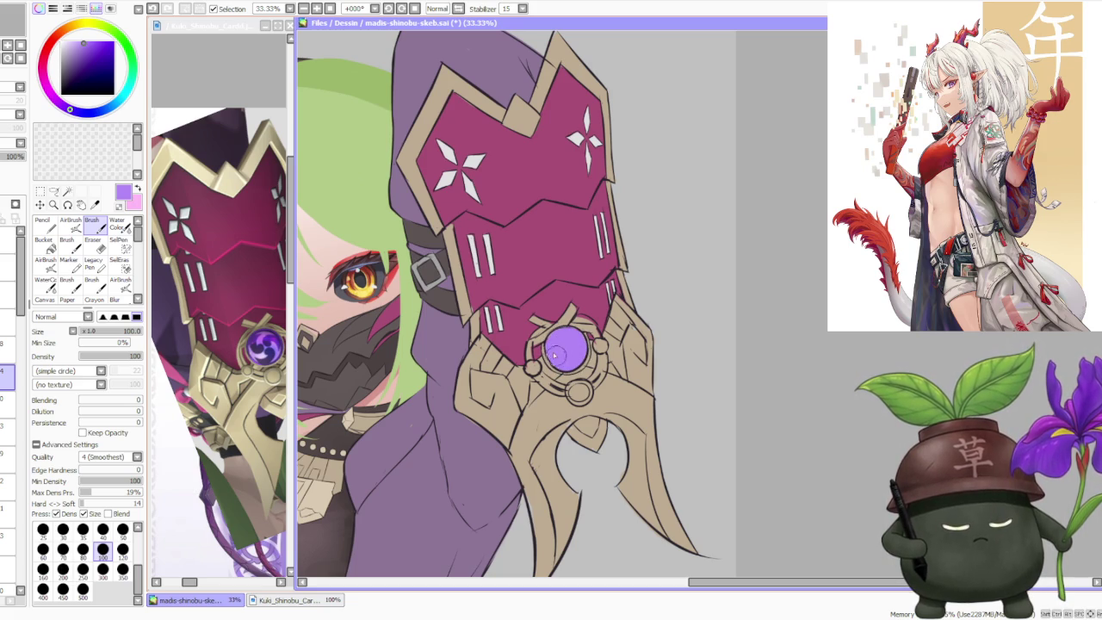
scroll(576, 291, down, 4)
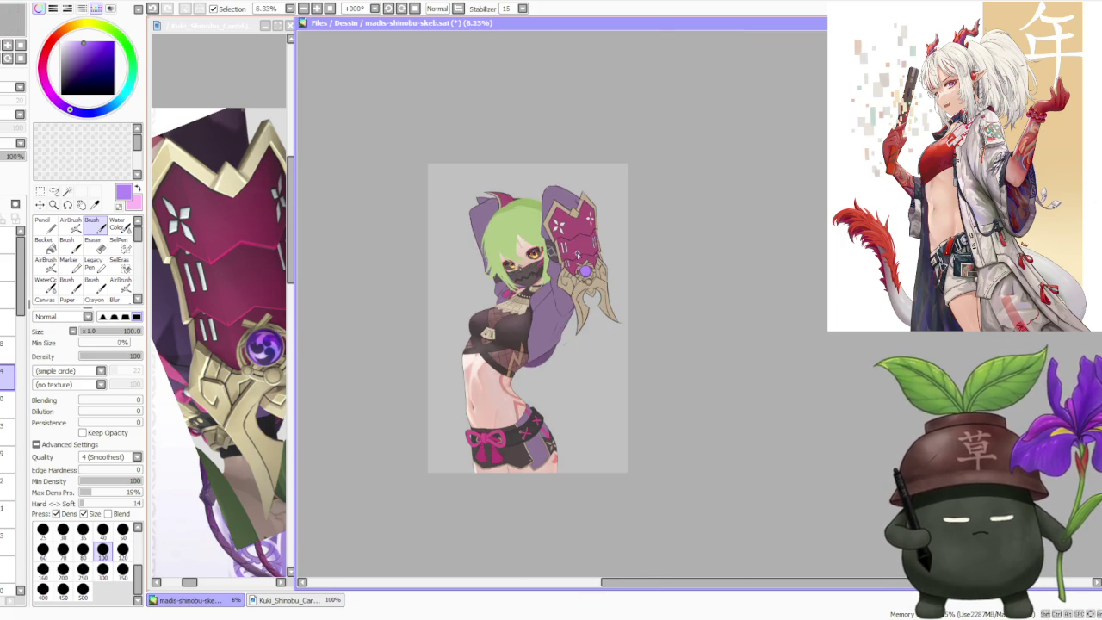
Step: Review the figure at several zoom levels, then make the Kuki_Shinobu reference window active
scroll(572, 217, down, 1)
scroll(572, 218, up, 1)
scroll(572, 217, up, 1)
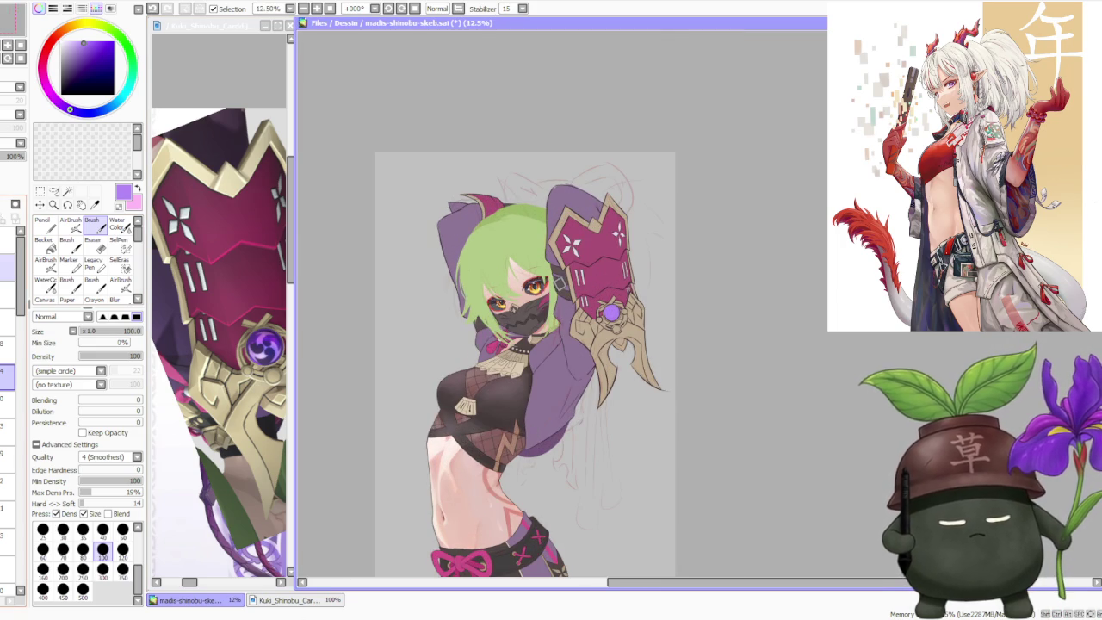
scroll(629, 202, down, 1)
scroll(630, 201, up, 1)
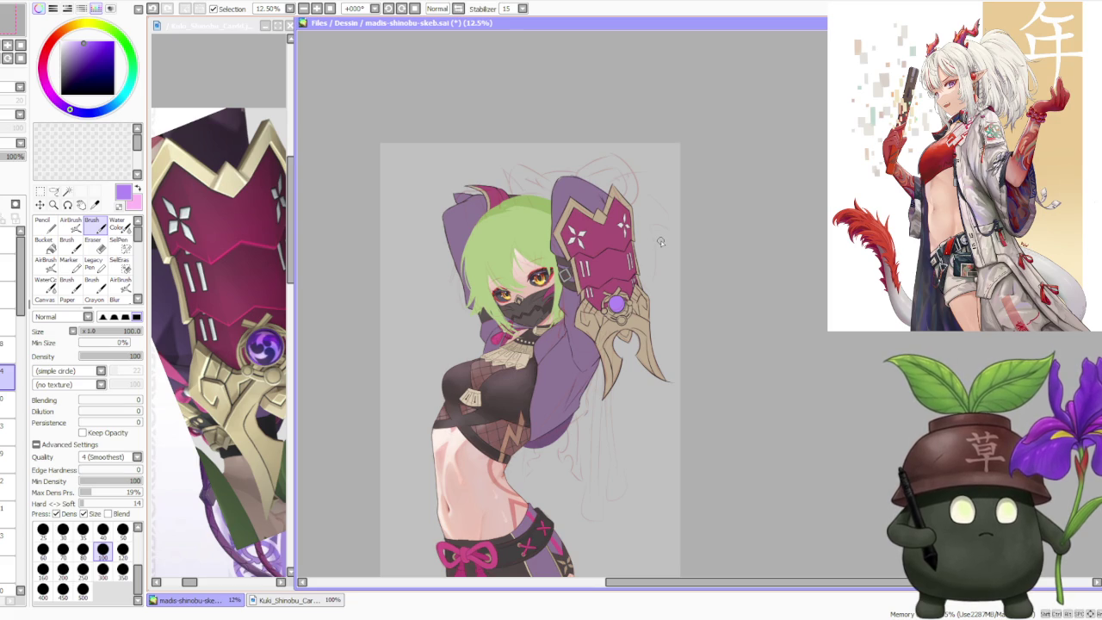
scroll(652, 202, up, 1)
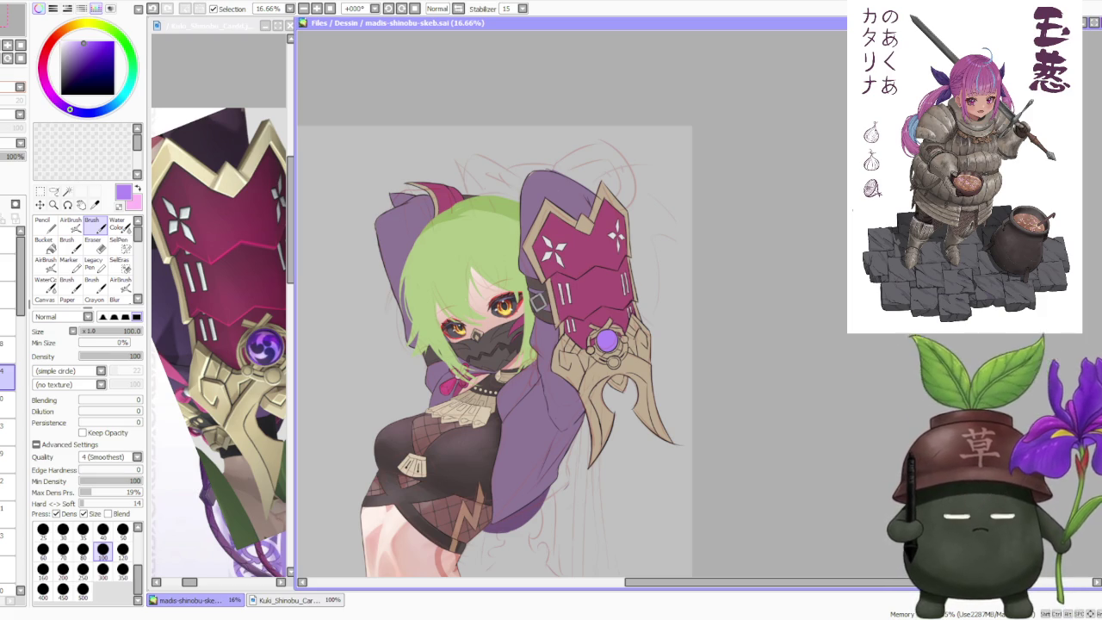
scroll(637, 271, down, 2)
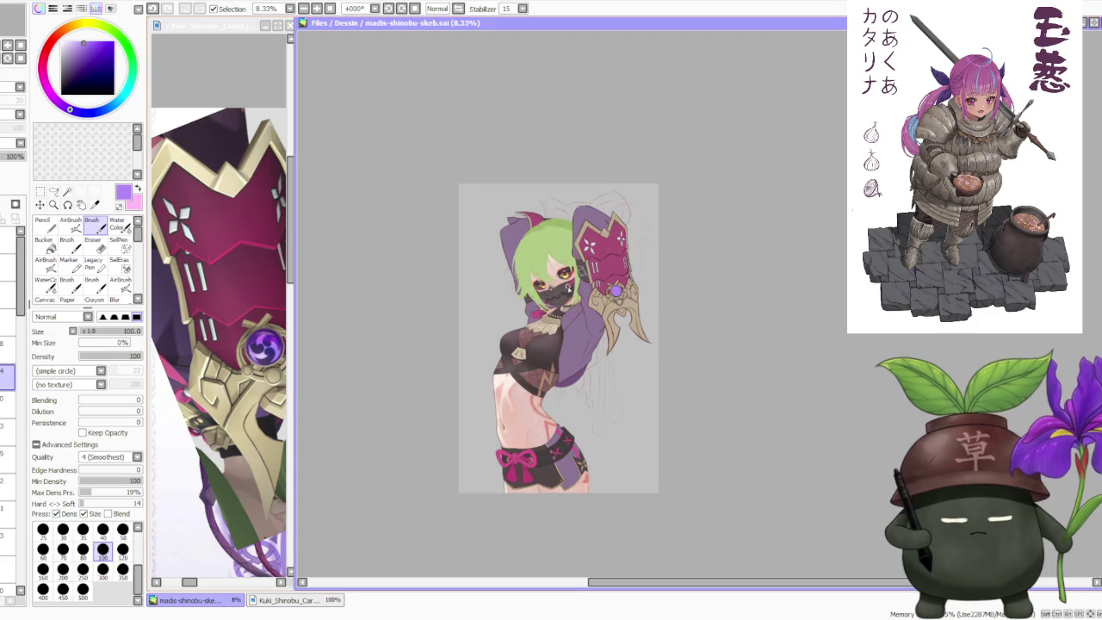
scroll(839, 295, up, 1)
click(839, 295)
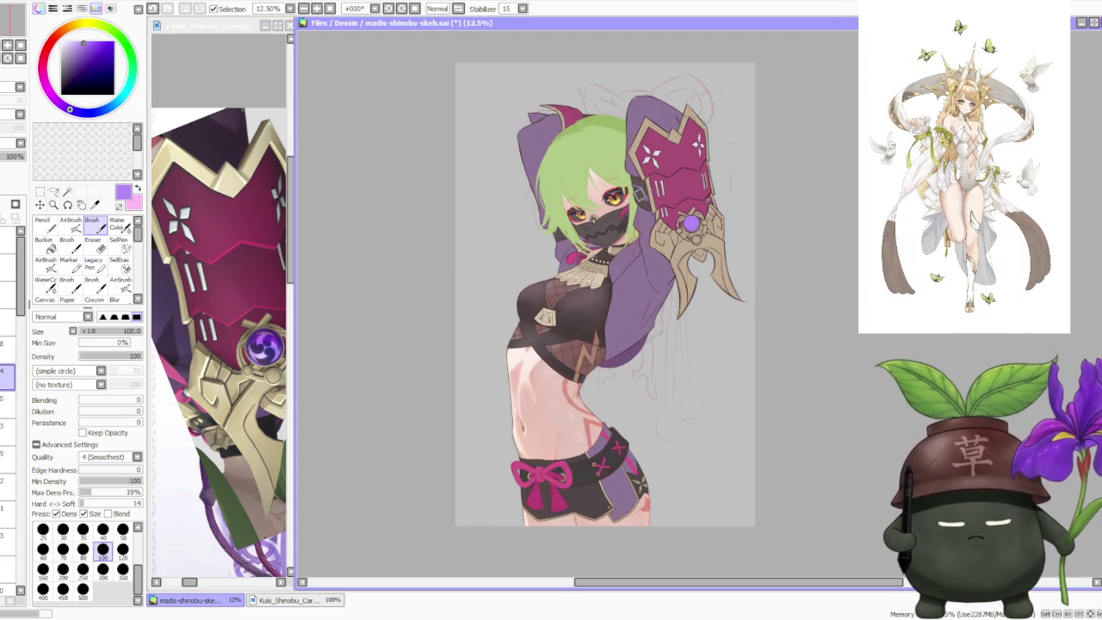
click(201, 94)
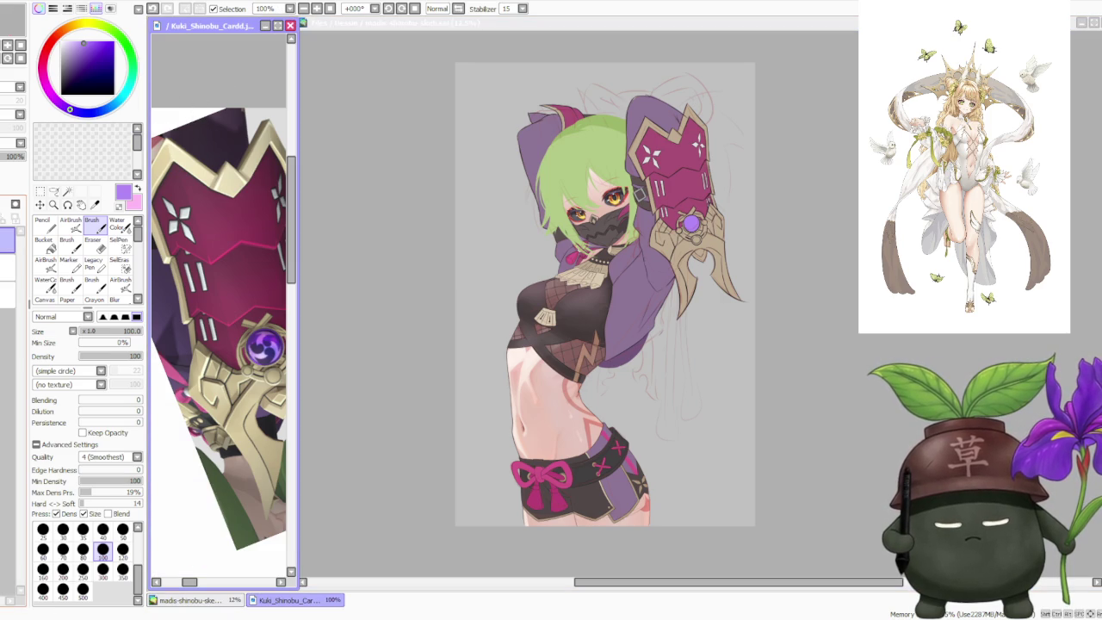
Step: Zoom the reference window to 50% to show the whole dark-robed girl
scroll(185, 242, down, 3)
scroll(185, 242, down, 2)
scroll(249, 247, up, 2)
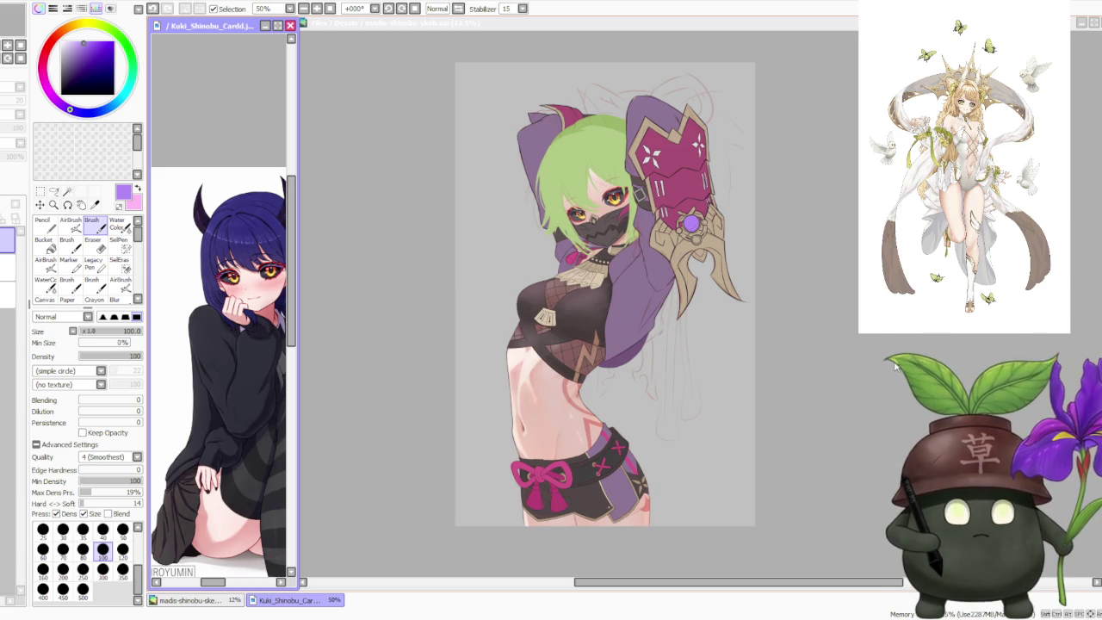
Step: Return to the main drawing and mirror its view horizontally
click(778, 329)
scroll(778, 330, down, 1)
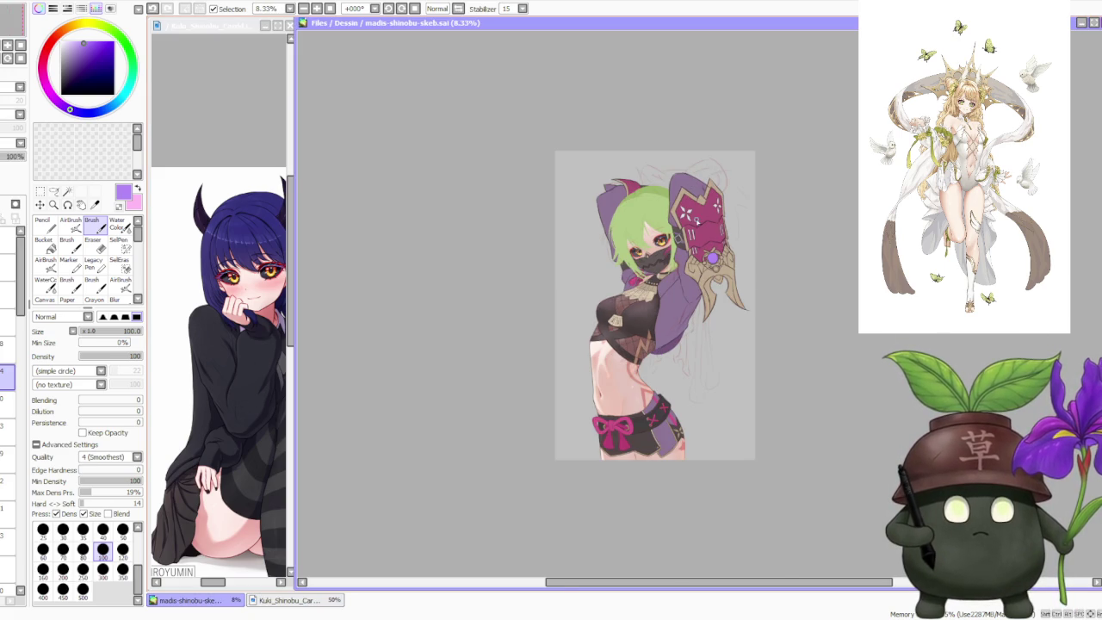
scroll(696, 221, up, 1)
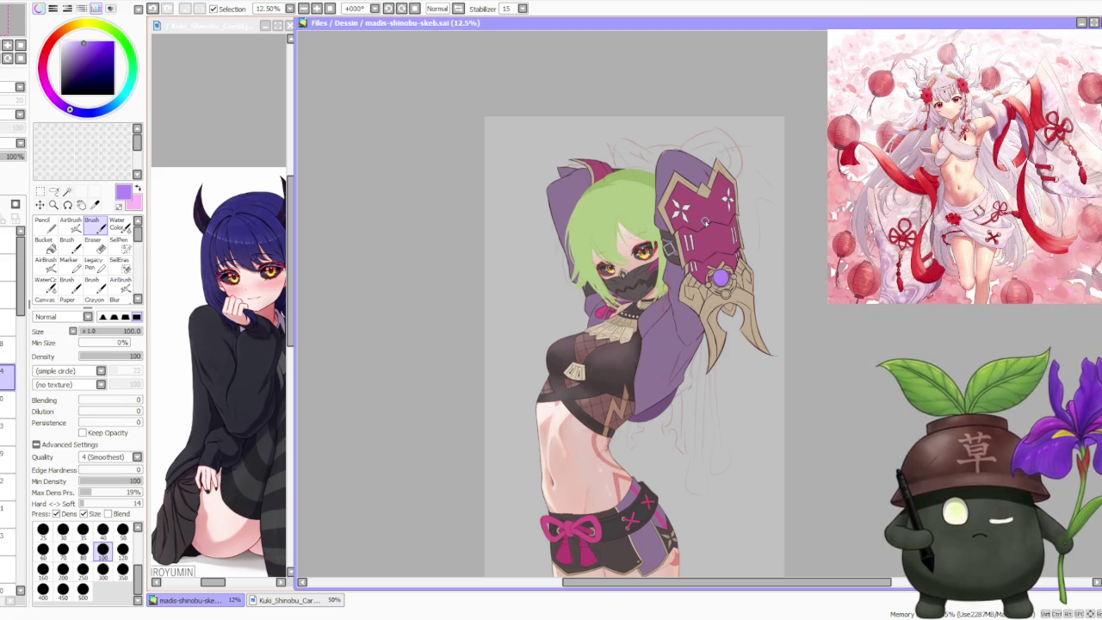
scroll(706, 222, up, 1)
scroll(809, 230, up, 2)
scroll(769, 242, down, 4)
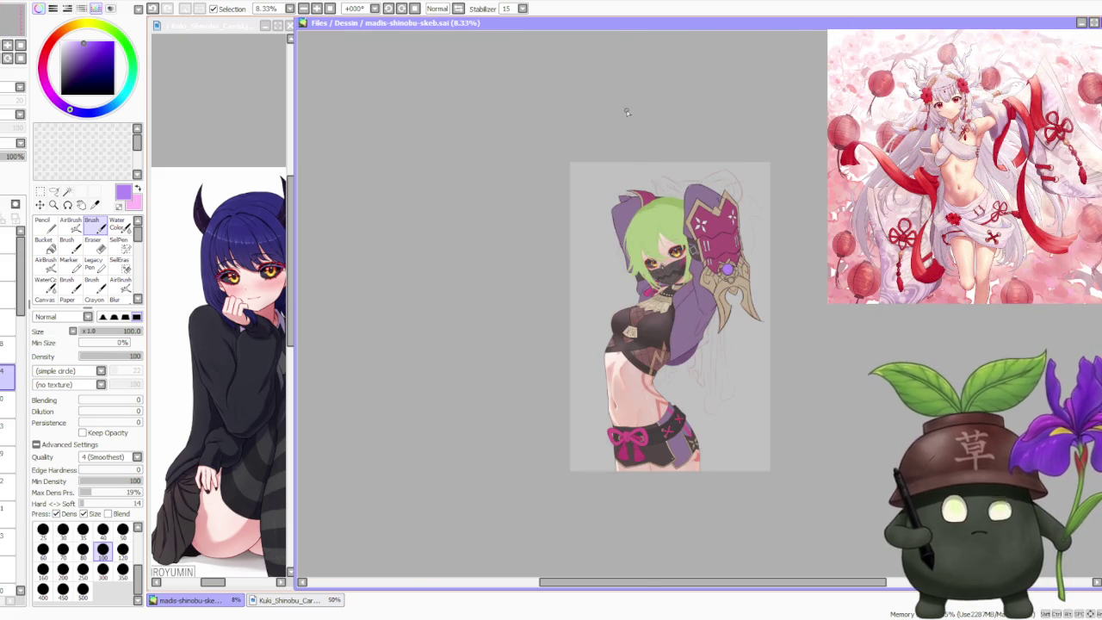
click(459, 8)
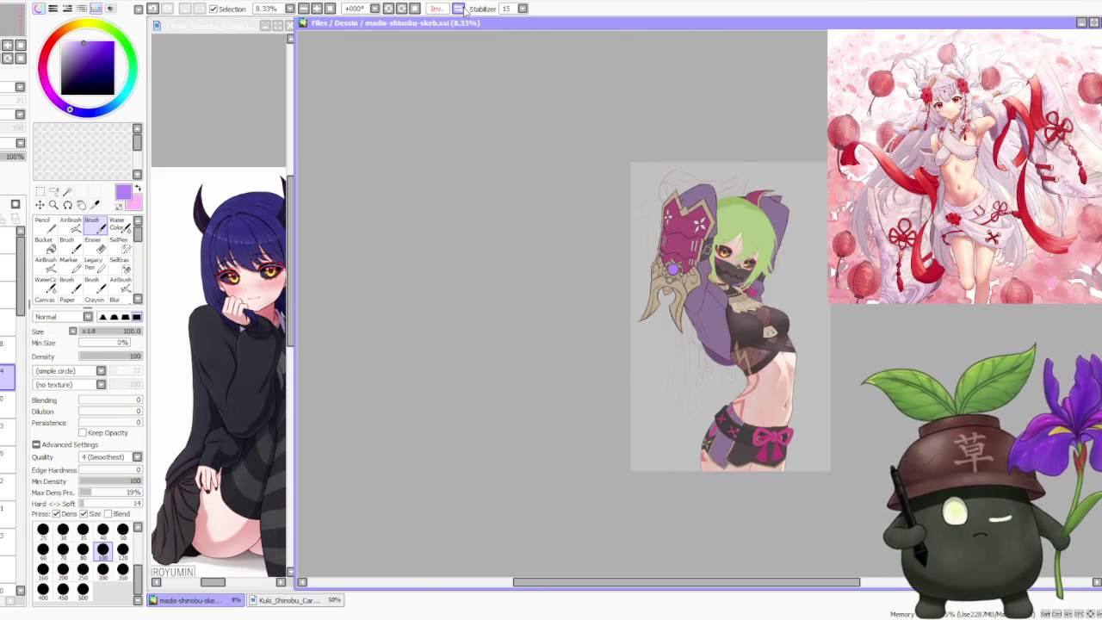
Step: Toggle Flip Horizontal to compare orientations, leaving the view on Normal
click(464, 11)
click(464, 10)
click(463, 10)
click(463, 11)
click(464, 10)
Step: Zoom to 12.5% to review the whole figure, briefly switching away from SAI and back
scroll(695, 215, up, 1)
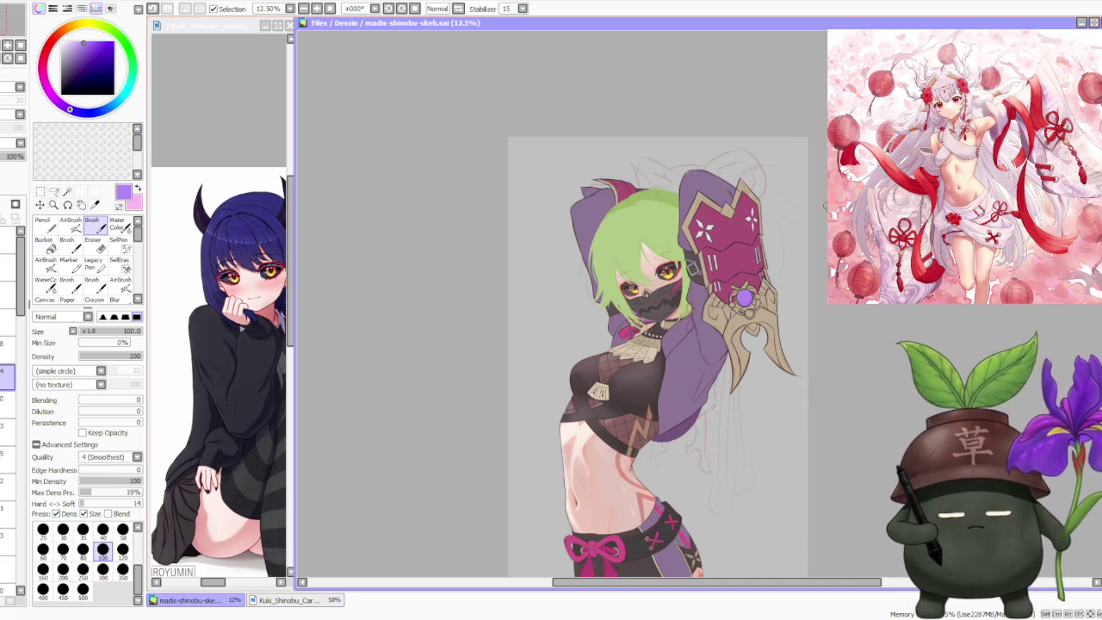
scroll(789, 268, down, 1)
scroll(785, 267, down, 1)
scroll(765, 281, up, 2)
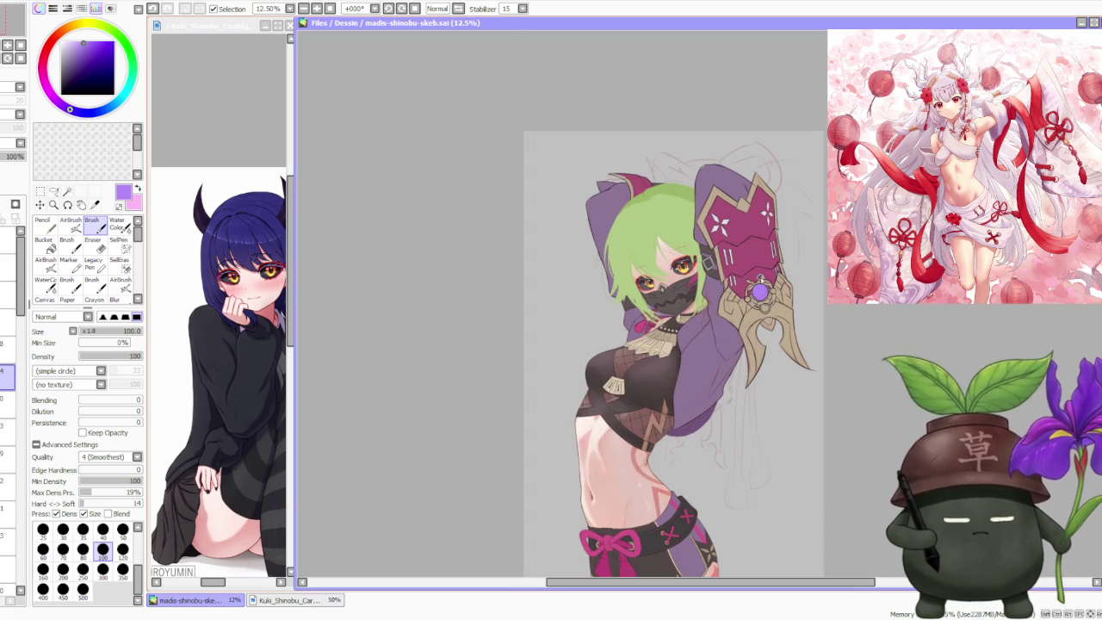
scroll(761, 279, down, 1)
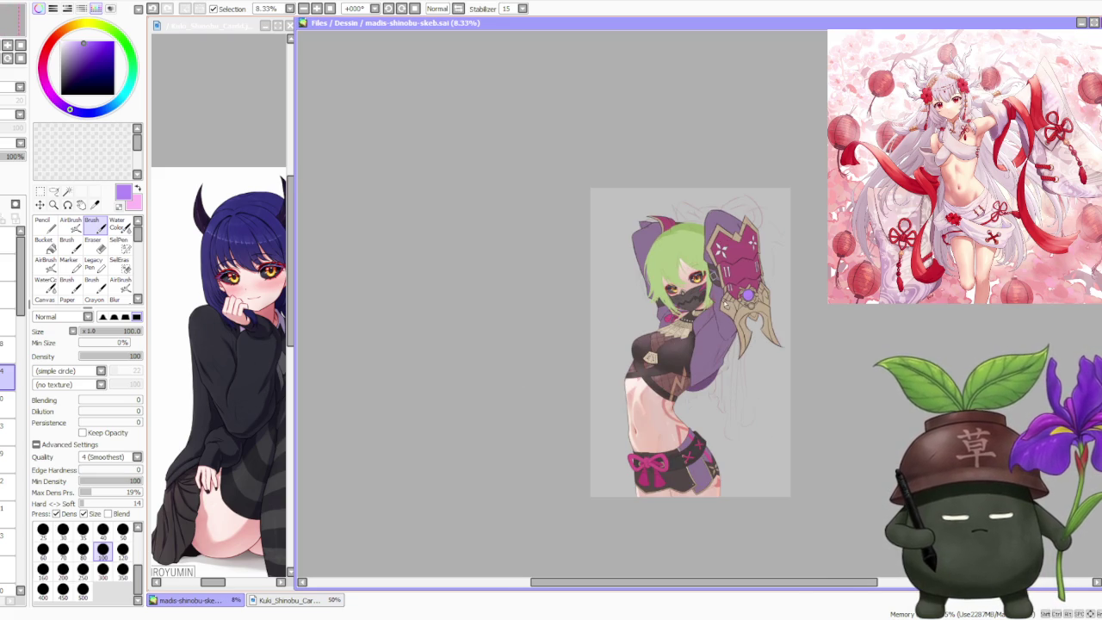
scroll(721, 303, up, 1)
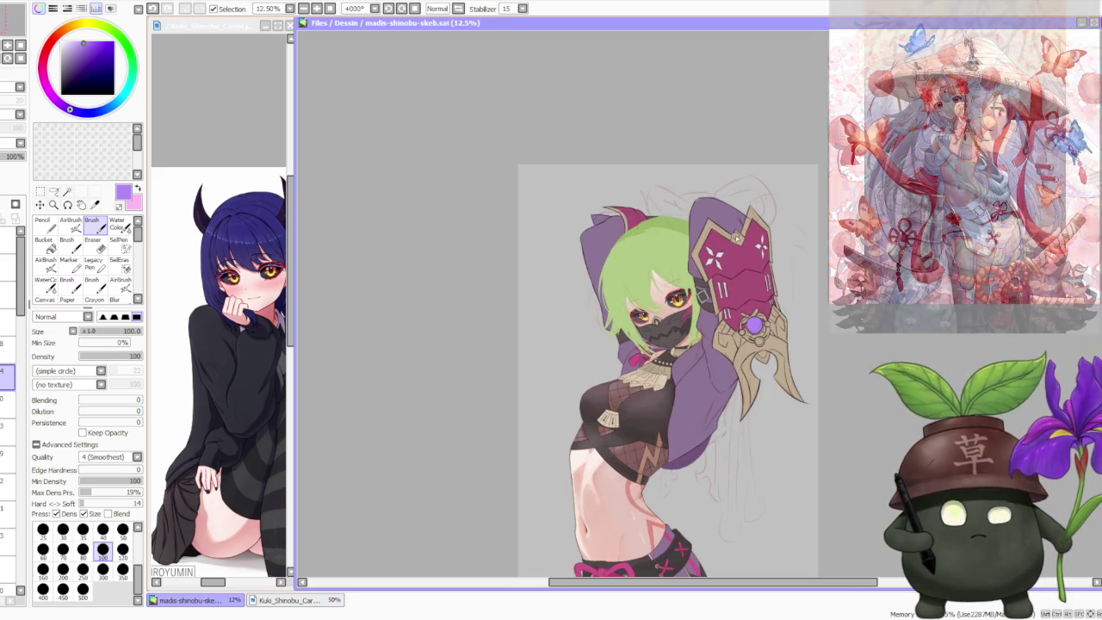
scroll(600, 279, up, 1)
scroll(623, 239, down, 1)
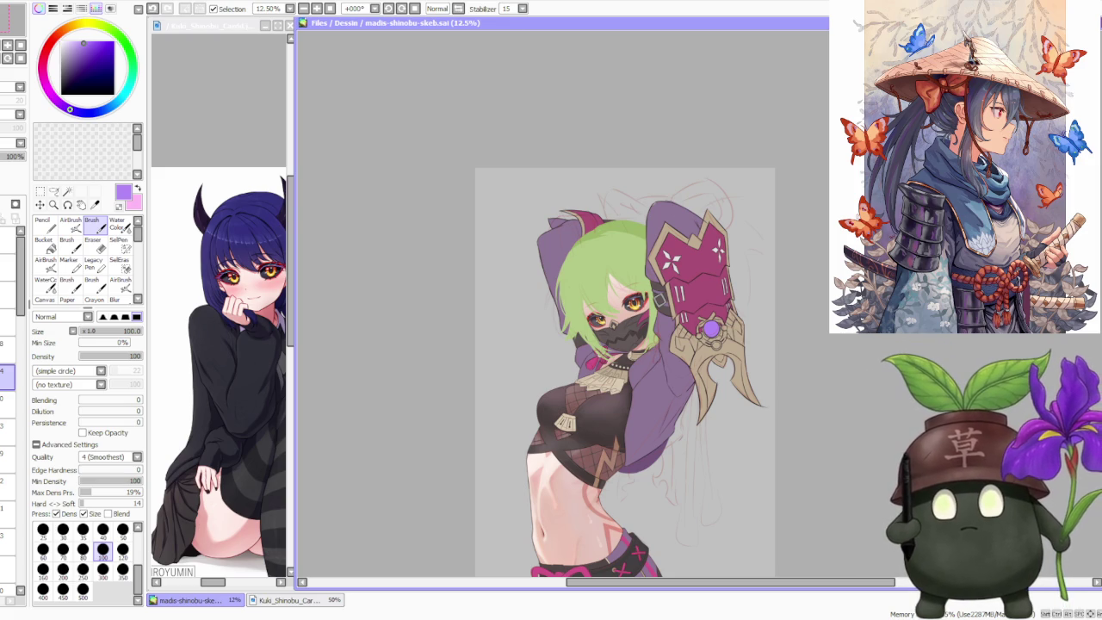
key(alt+Tab)
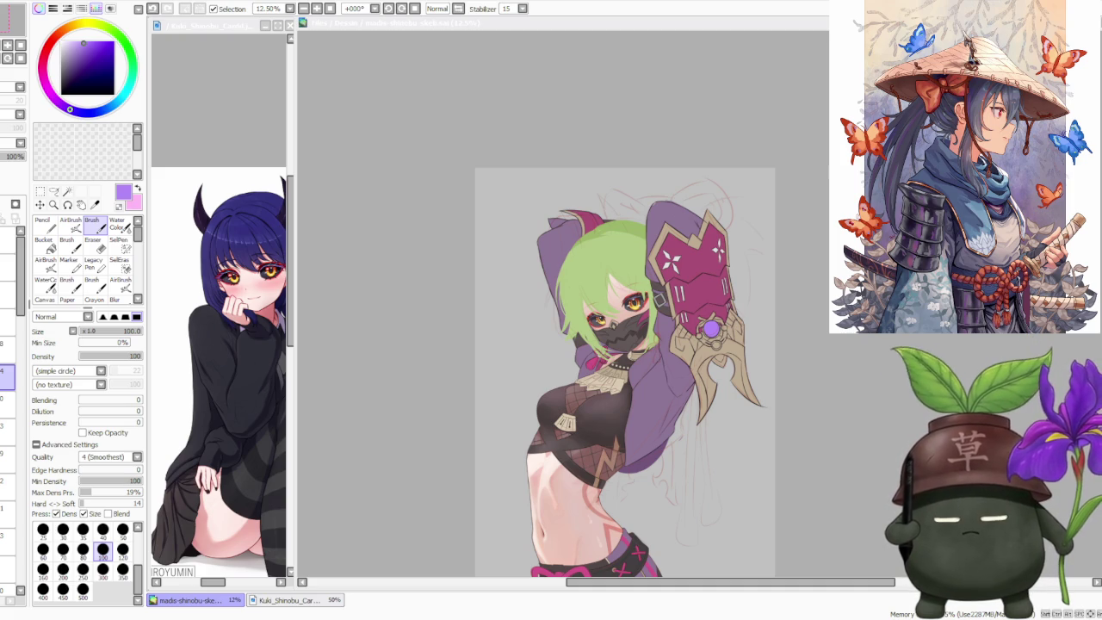
key(alt+Tab)
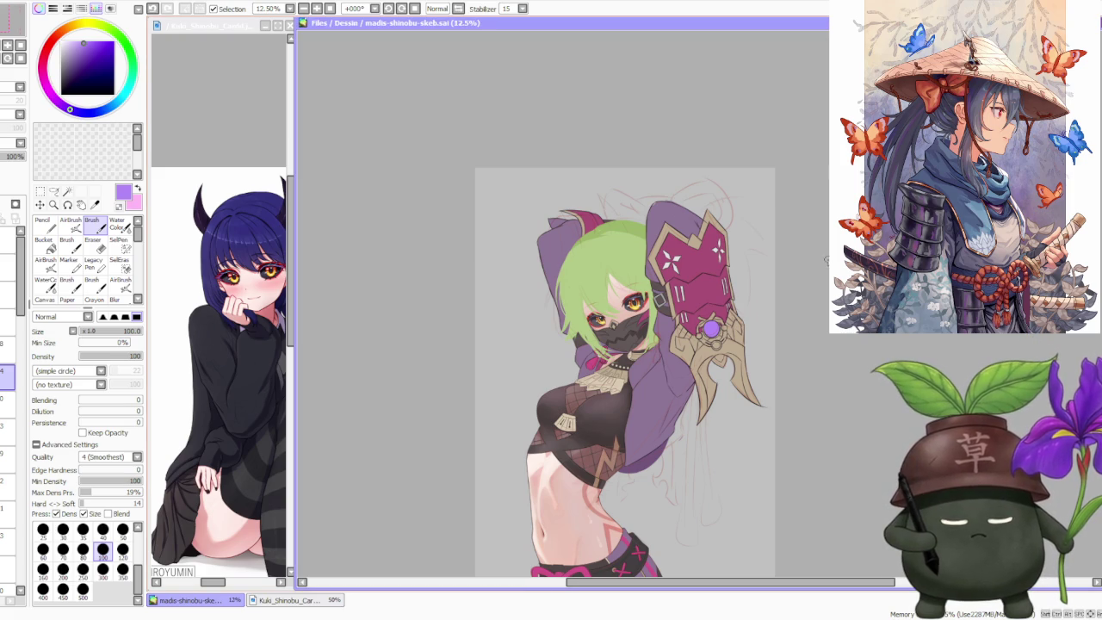
scroll(789, 342, down, 1)
scroll(766, 378, up, 1)
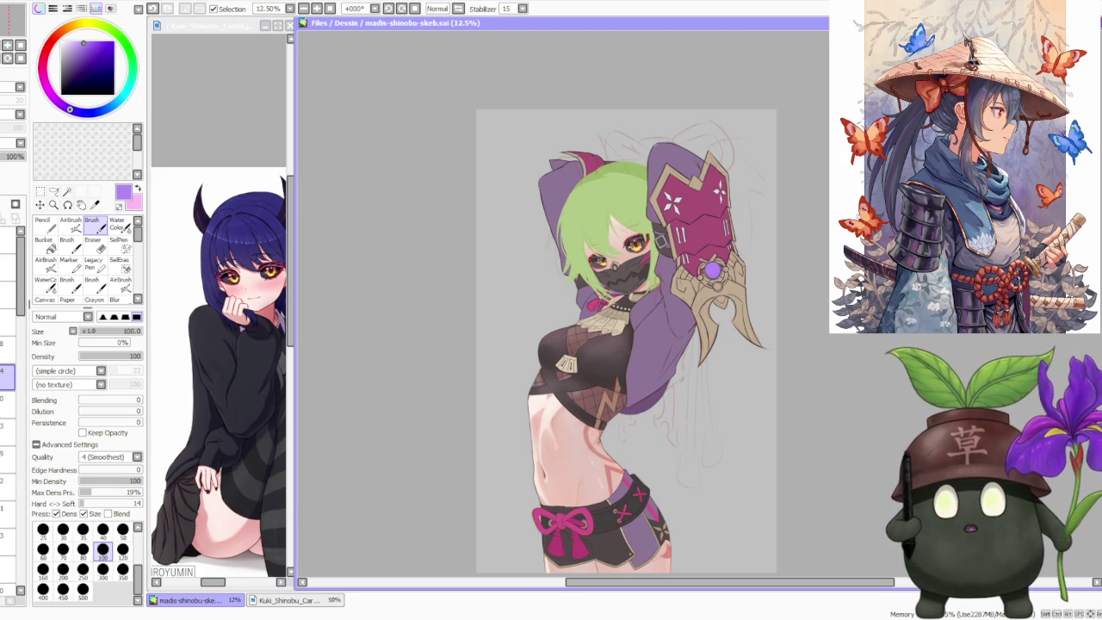
key(alt+Tab)
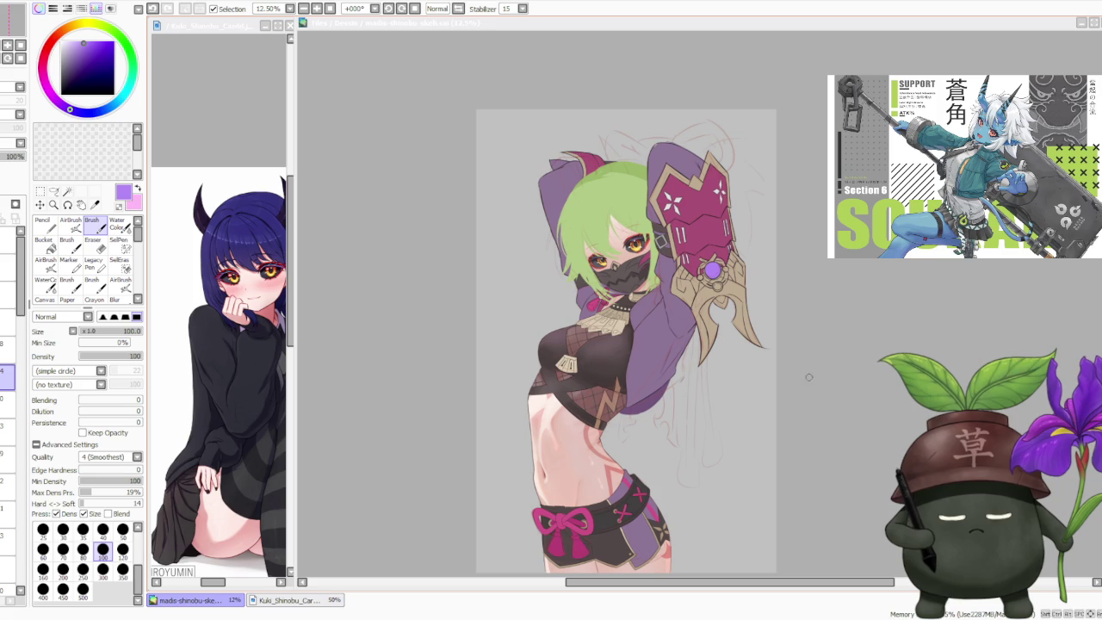
scroll(784, 340, down, 1)
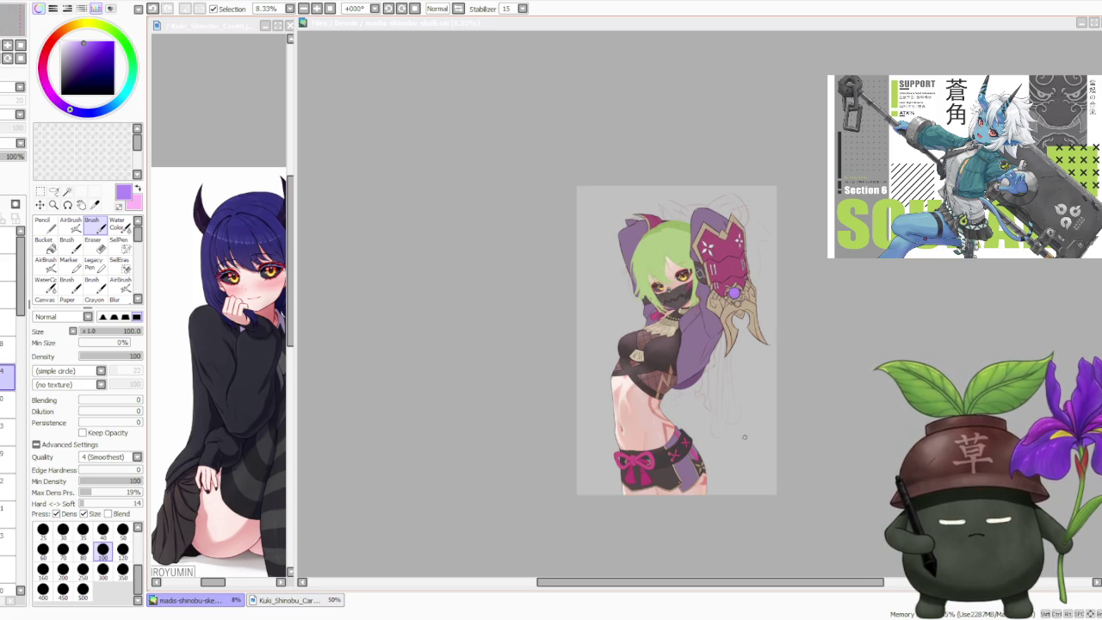
scroll(749, 427, up, 1)
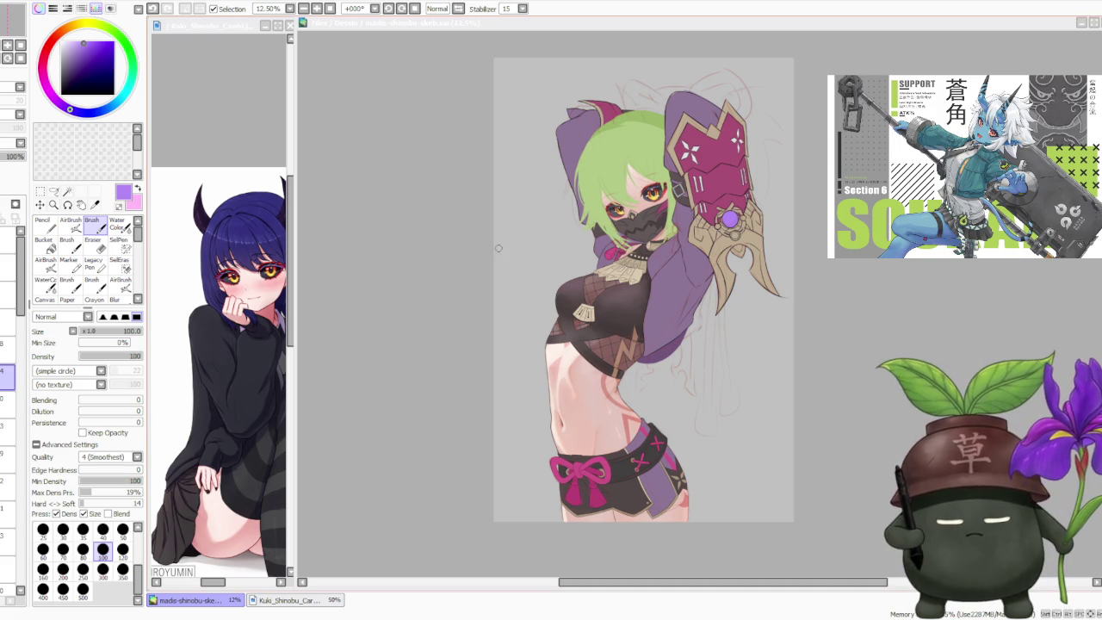
click(808, 319)
scroll(797, 305, down, 1)
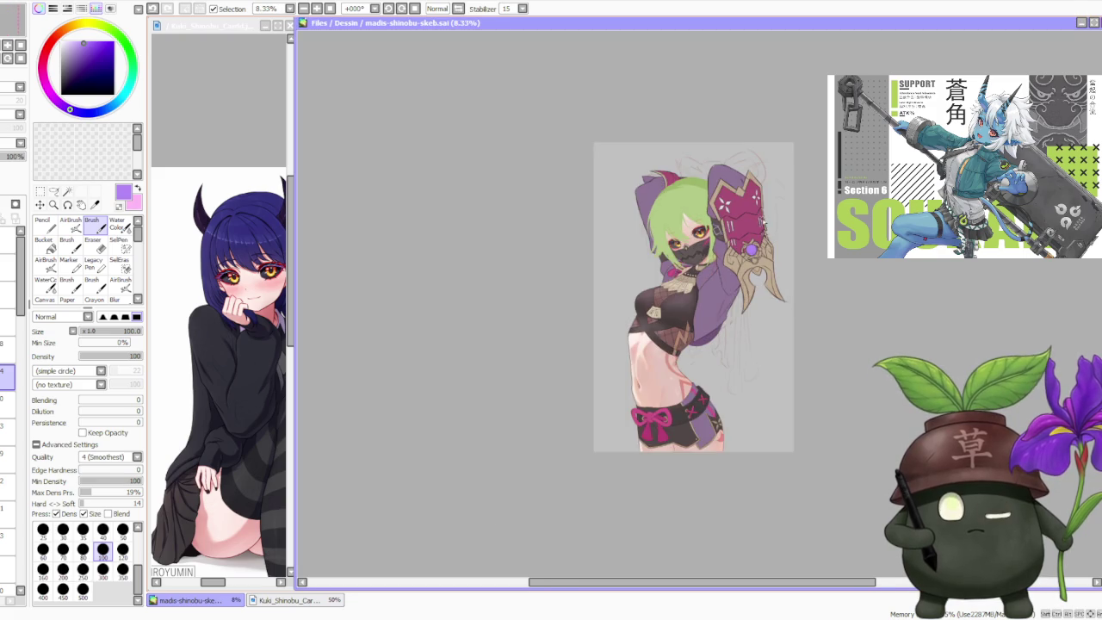
scroll(760, 205, up, 1)
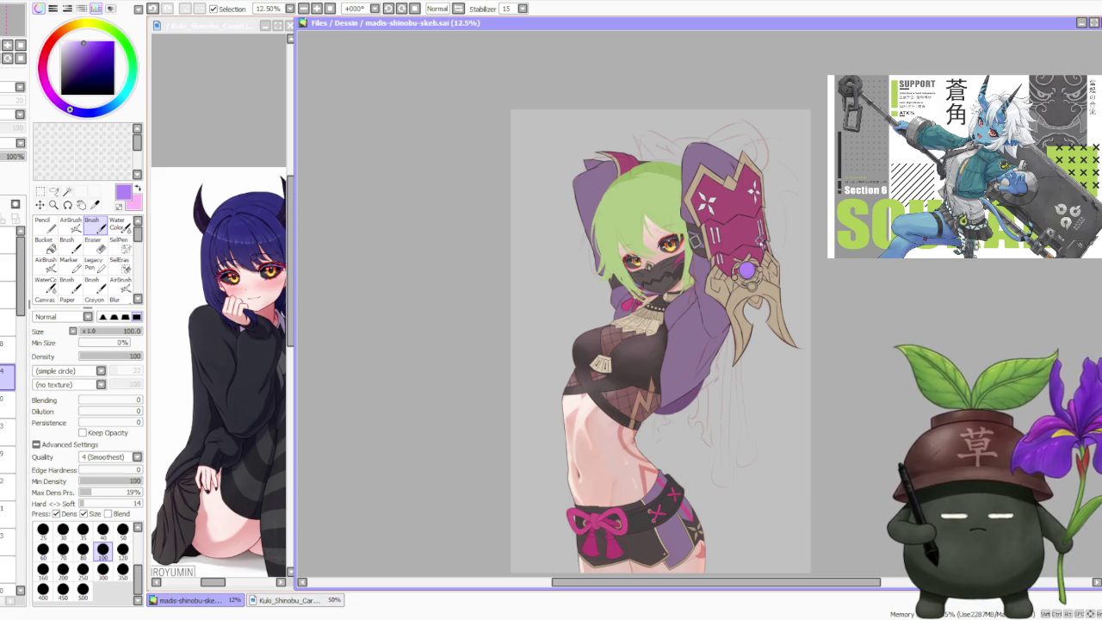
scroll(706, 355, up, 1)
scroll(706, 356, down, 1)
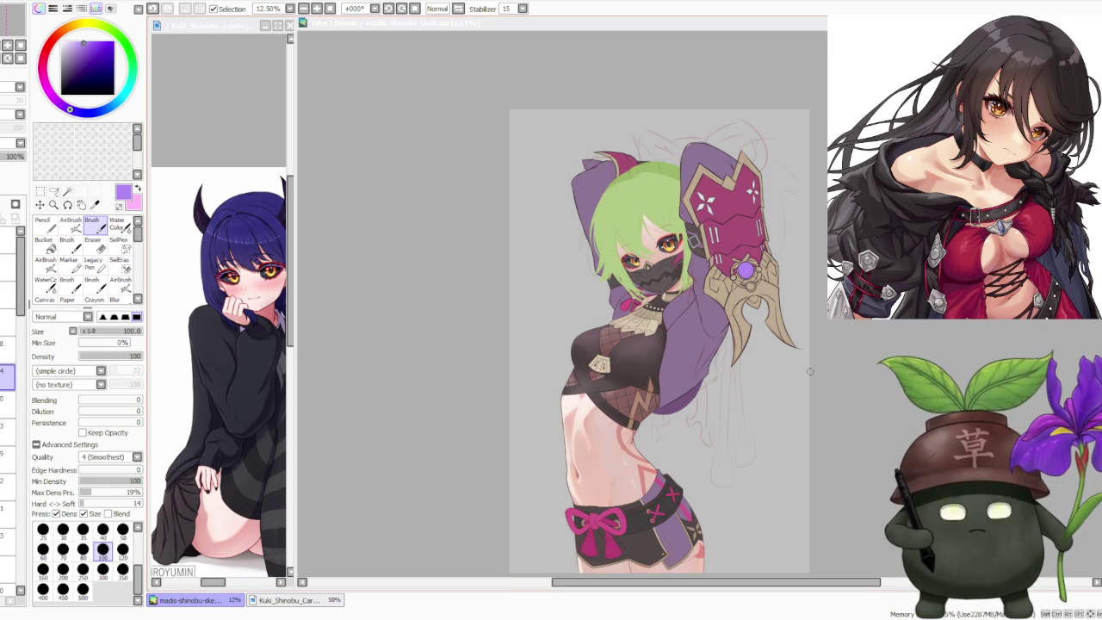
scroll(827, 366, up, 3)
scroll(680, 292, up, 1)
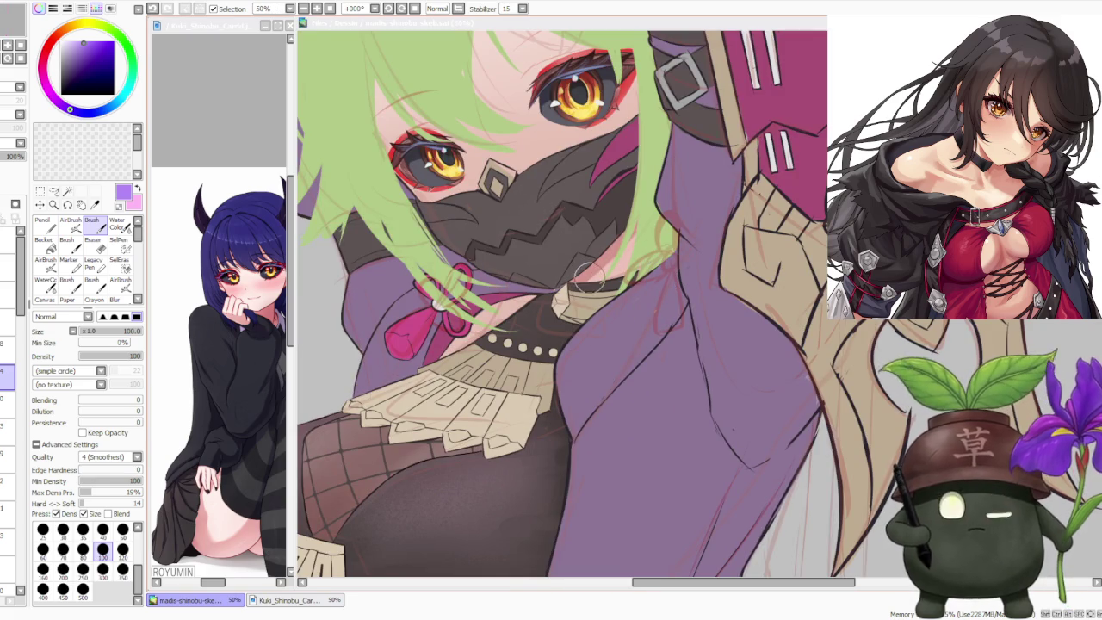
scroll(581, 263, down, 2)
scroll(576, 254, down, 1)
scroll(570, 246, down, 1)
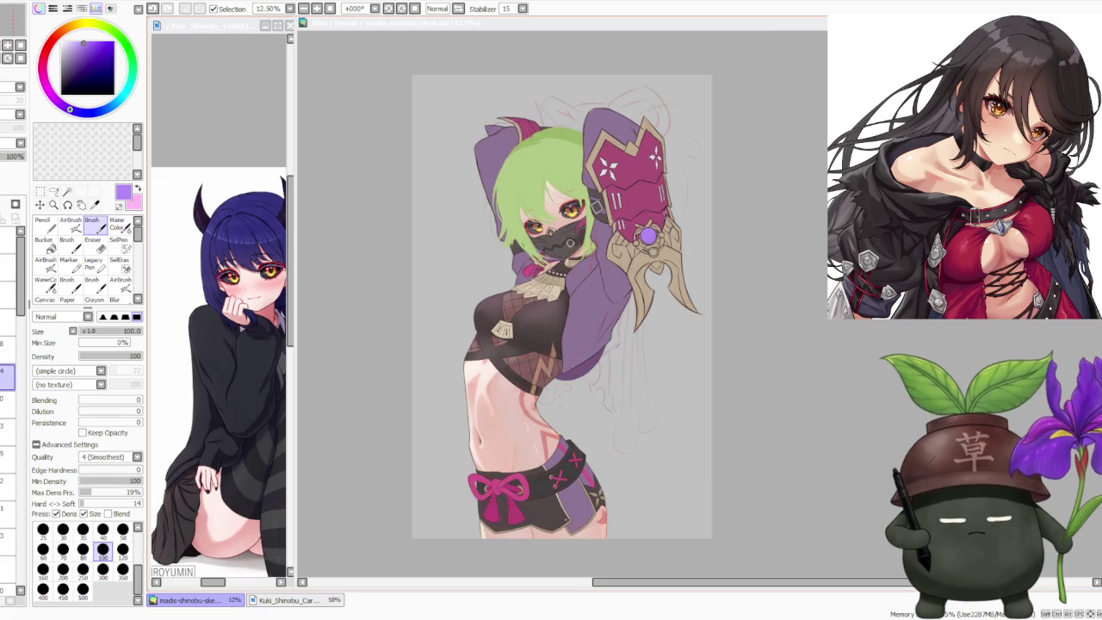
scroll(578, 231, up, 2)
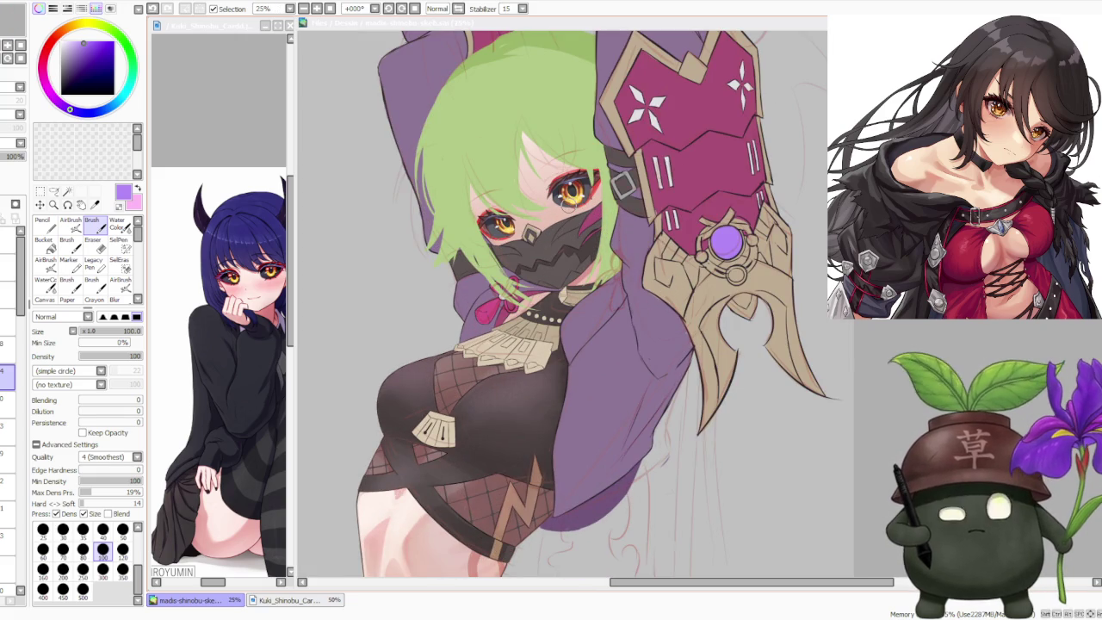
scroll(564, 207, down, 1)
scroll(565, 208, down, 1)
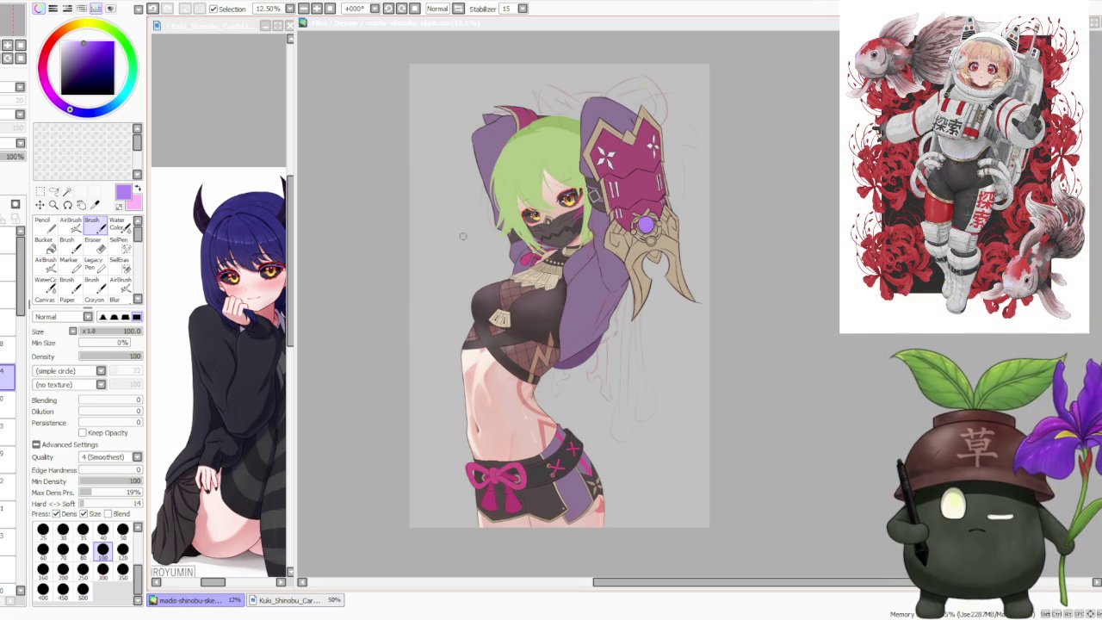
scroll(482, 316, up, 1)
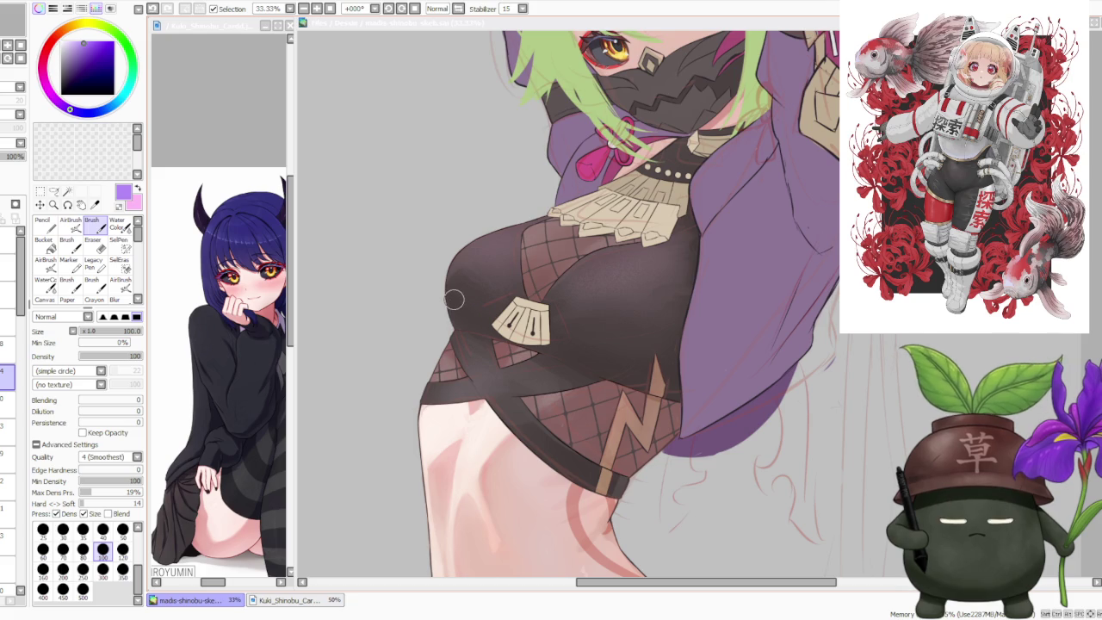
scroll(452, 297, down, 1)
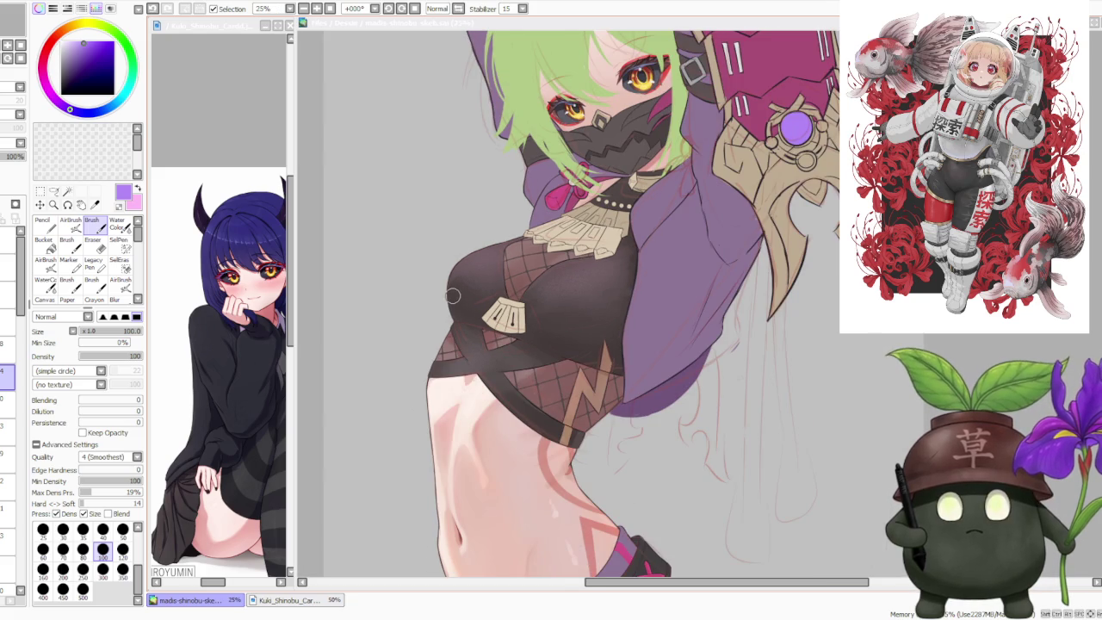
scroll(452, 297, down, 1)
scroll(452, 293, down, 1)
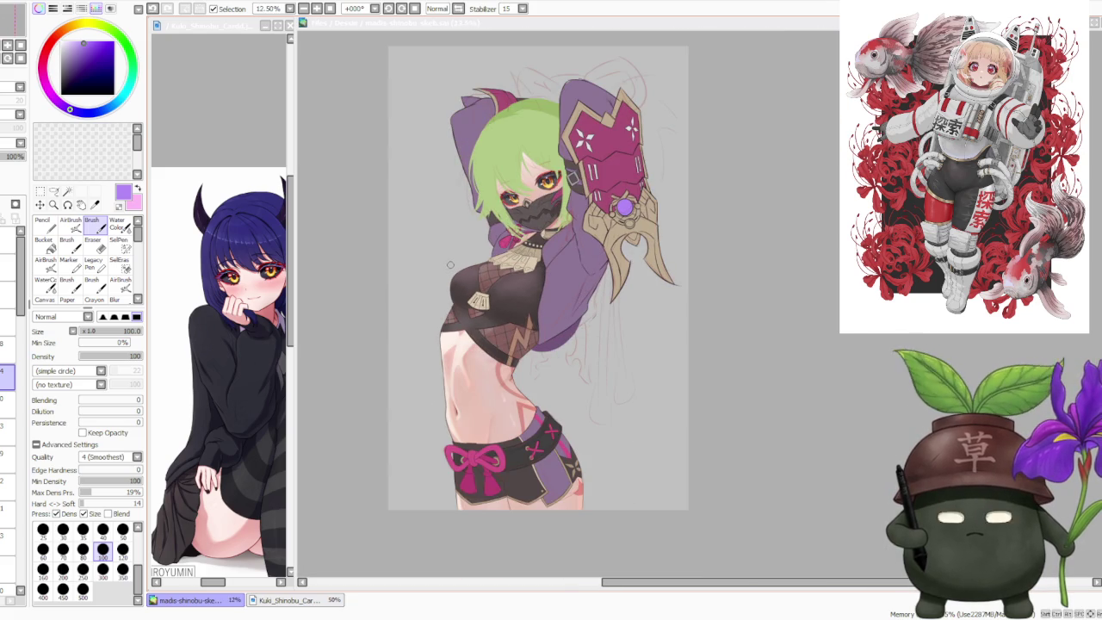
scroll(491, 269, down, 1)
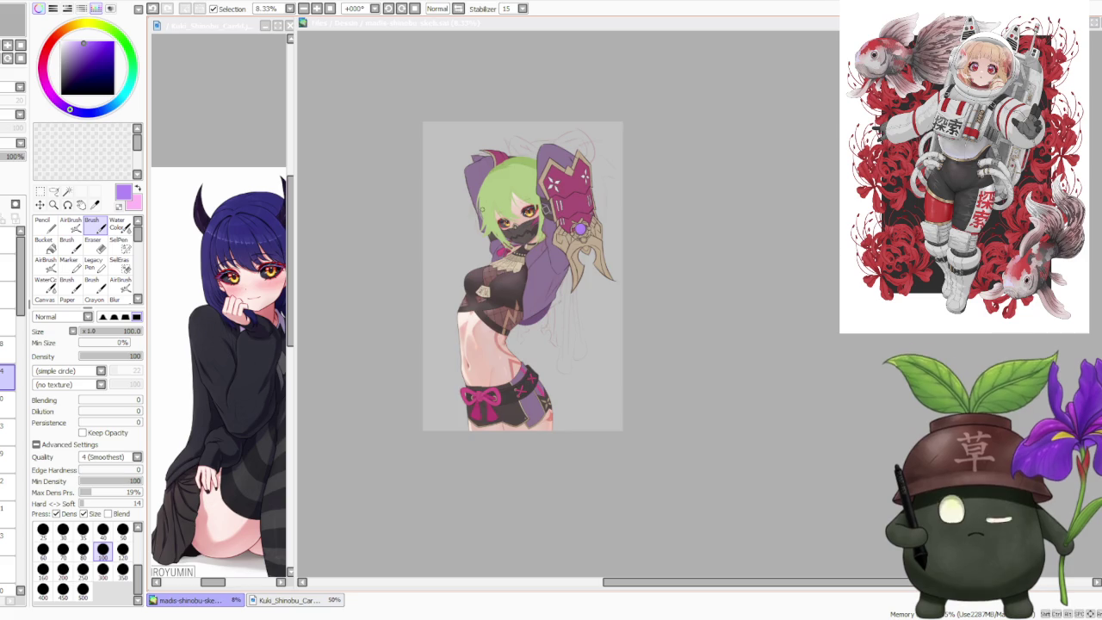
scroll(494, 192, up, 1)
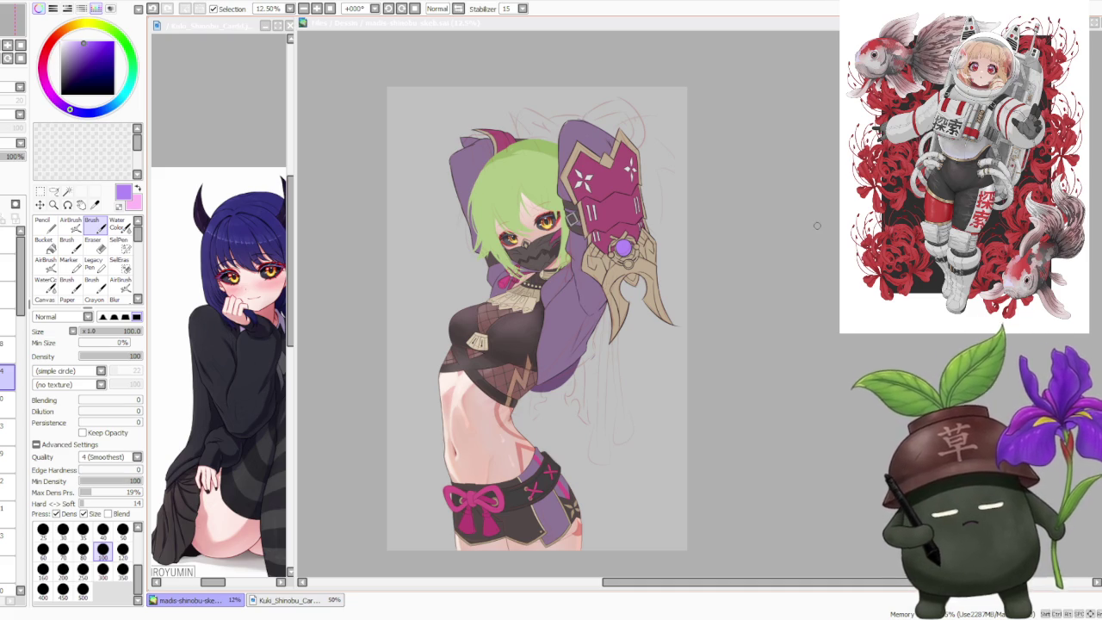
click(787, 229)
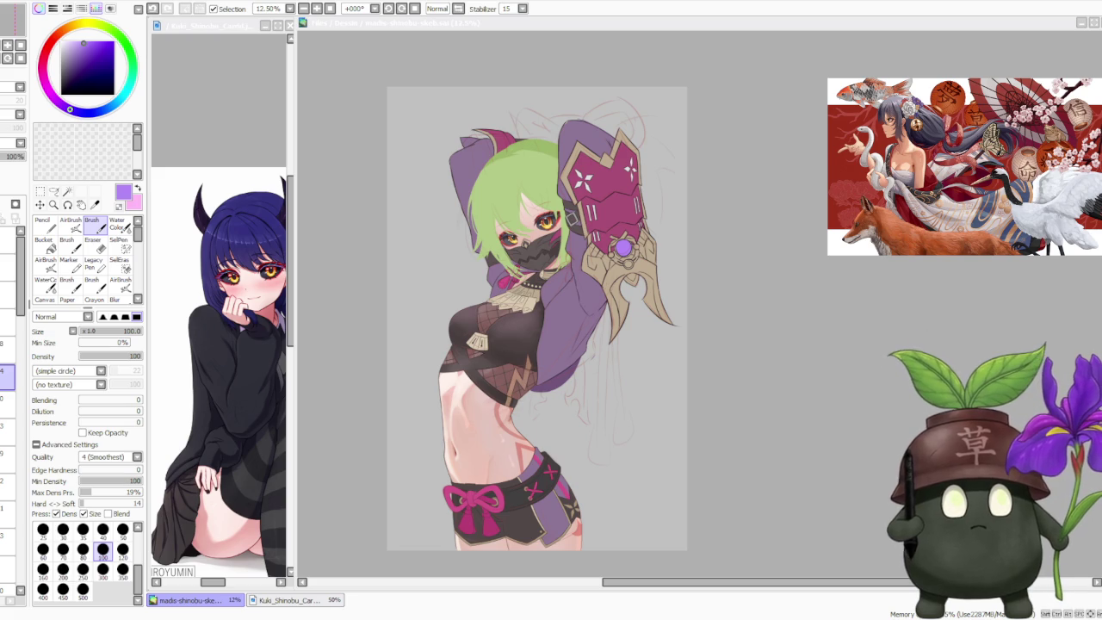
click(786, 291)
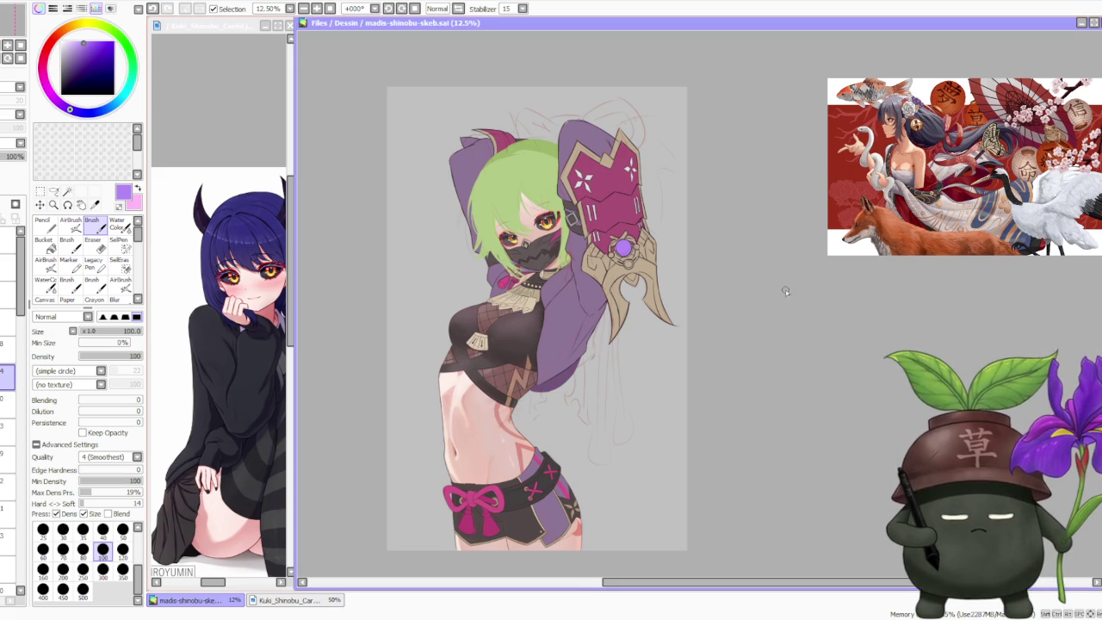
scroll(743, 243, down, 1)
scroll(743, 243, up, 1)
scroll(603, 249, up, 2)
scroll(588, 252, up, 2)
scroll(587, 251, down, 1)
scroll(587, 249, down, 1)
scroll(587, 249, down, 3)
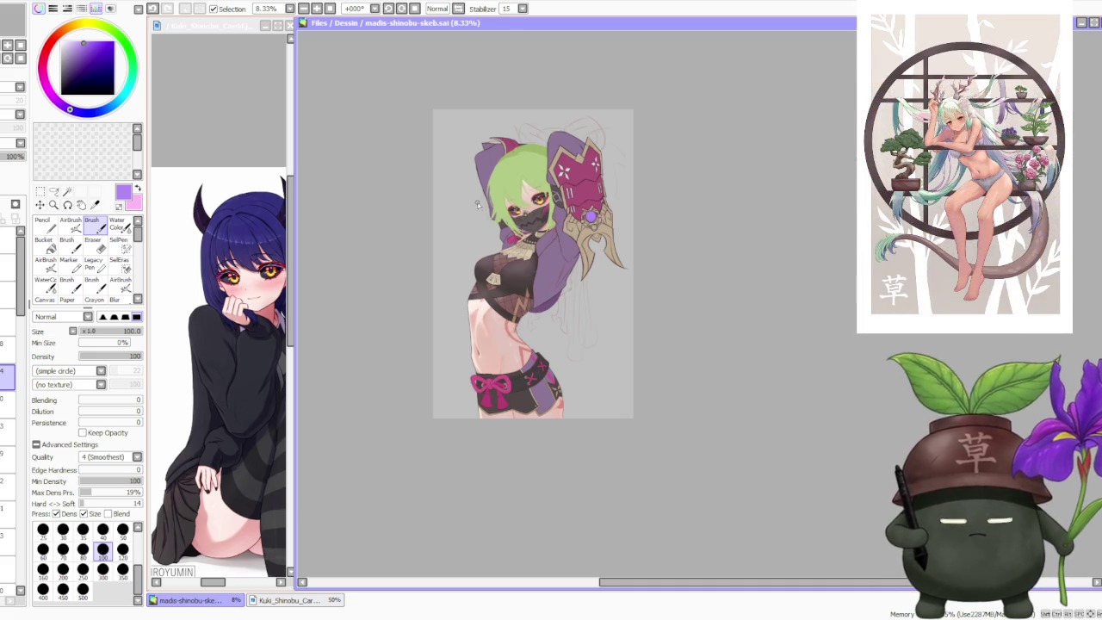
click(509, 163)
scroll(509, 164, up, 2)
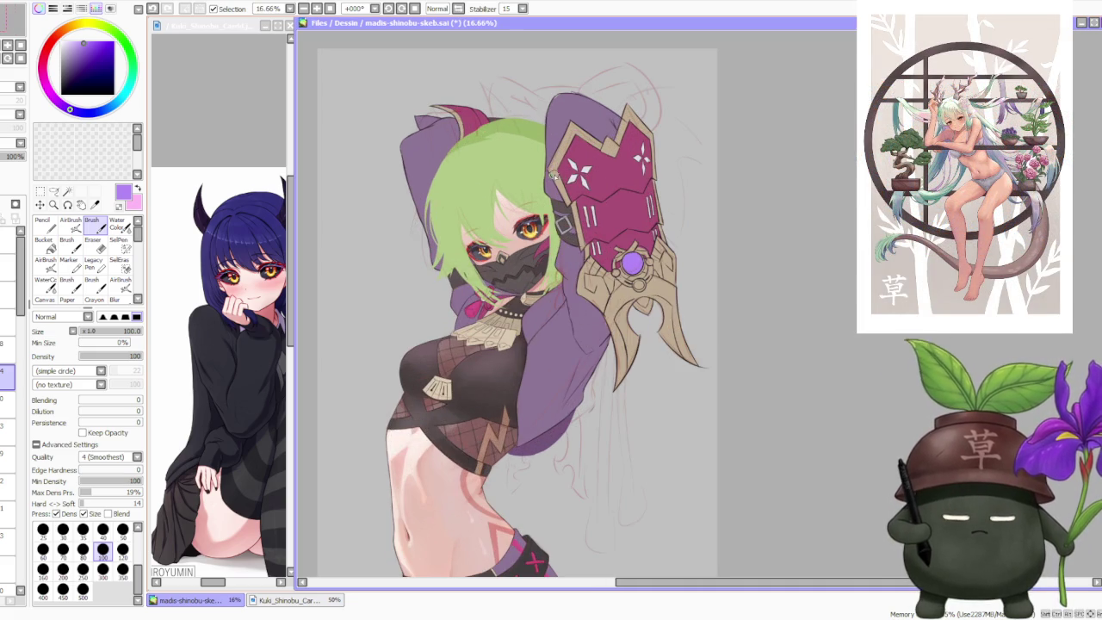
scroll(619, 97, up, 1)
scroll(619, 96, up, 1)
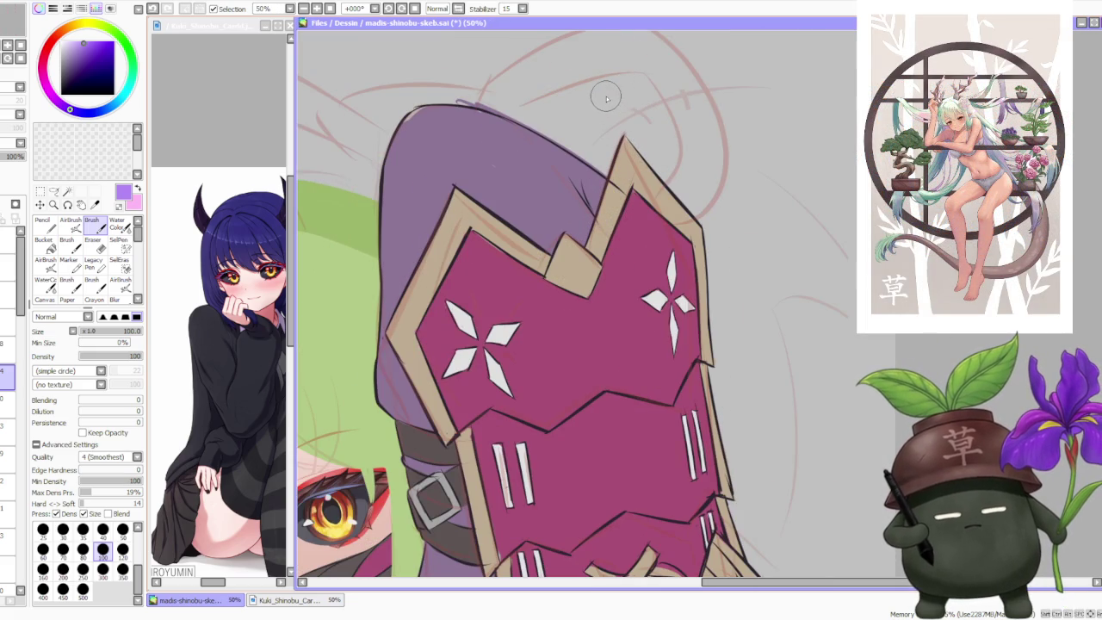
scroll(607, 95, down, 2)
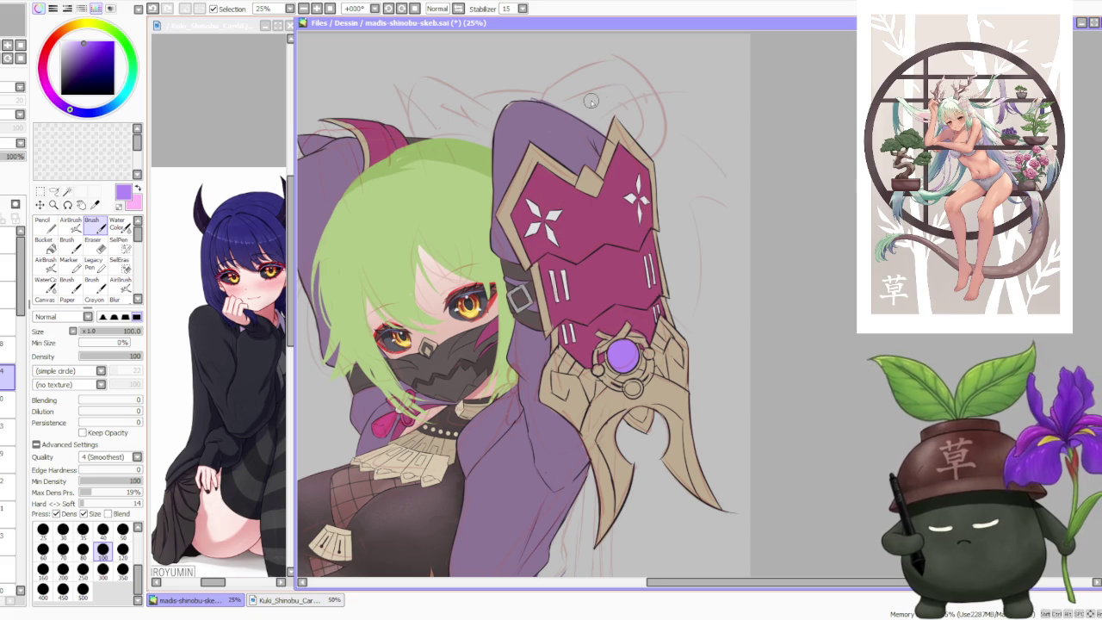
click(2, 353)
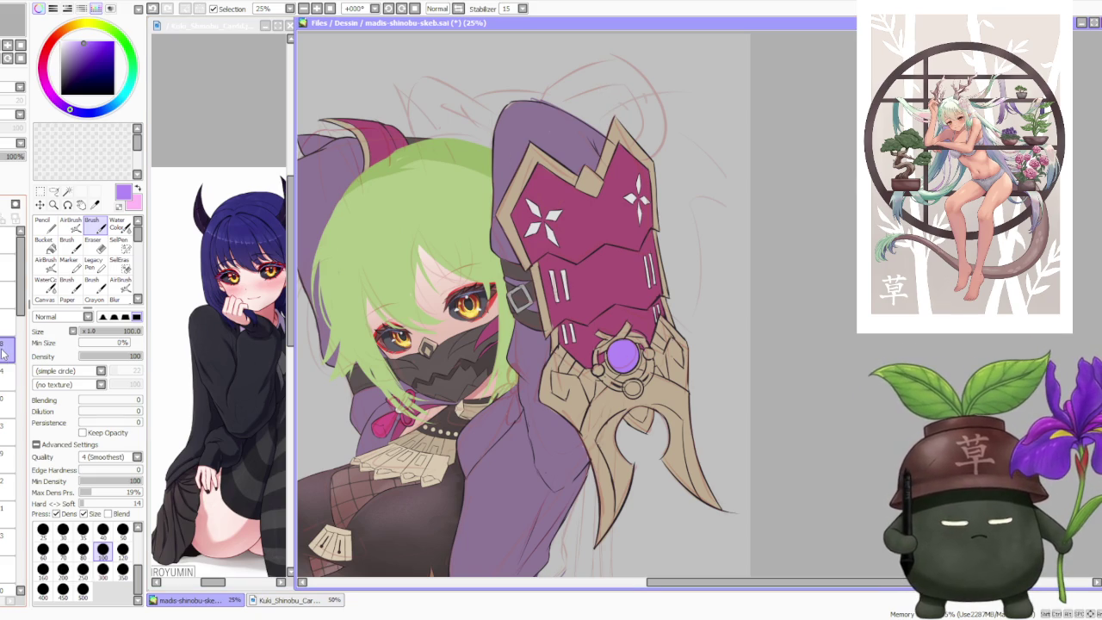
Step: Ink the gauntlet and curved blade lineart, zooming in and out while working
scroll(615, 147, up, 1)
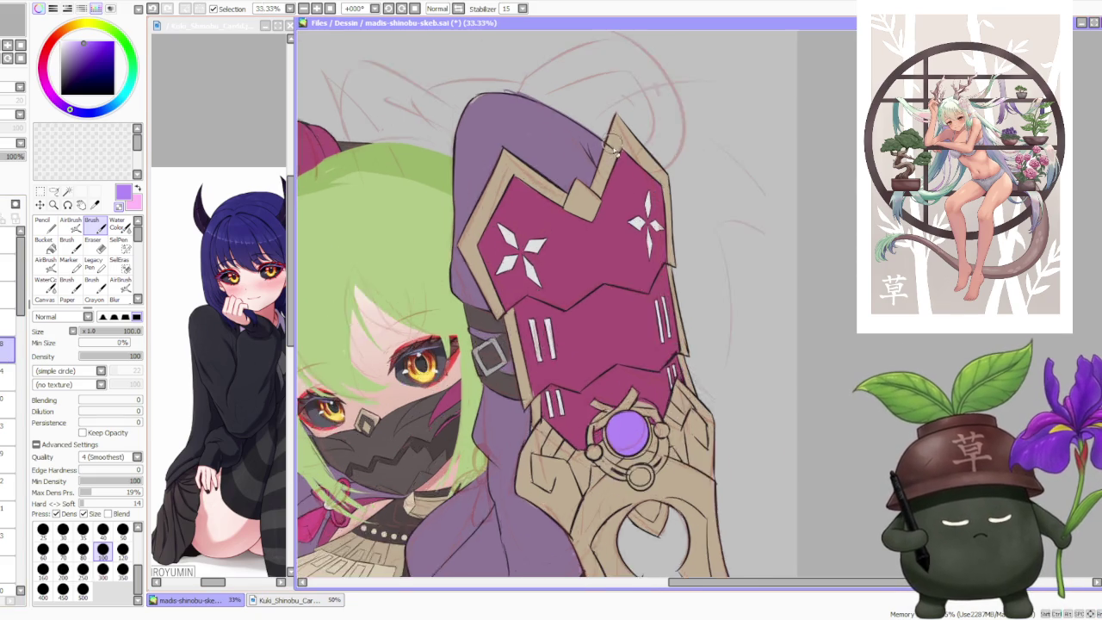
scroll(615, 146, up, 1)
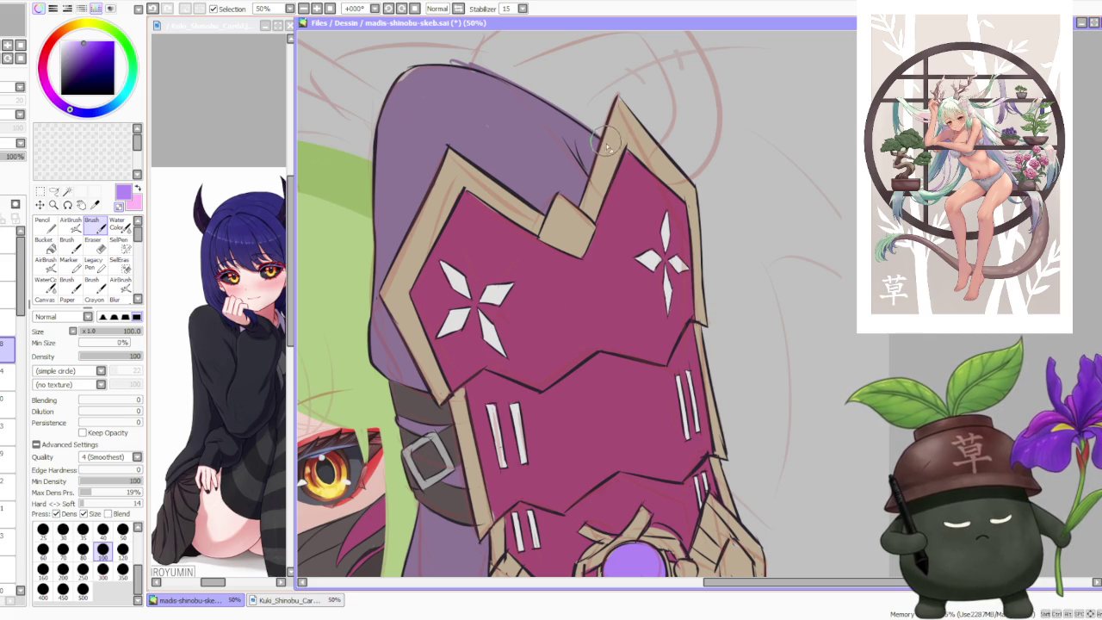
scroll(623, 168, down, 1)
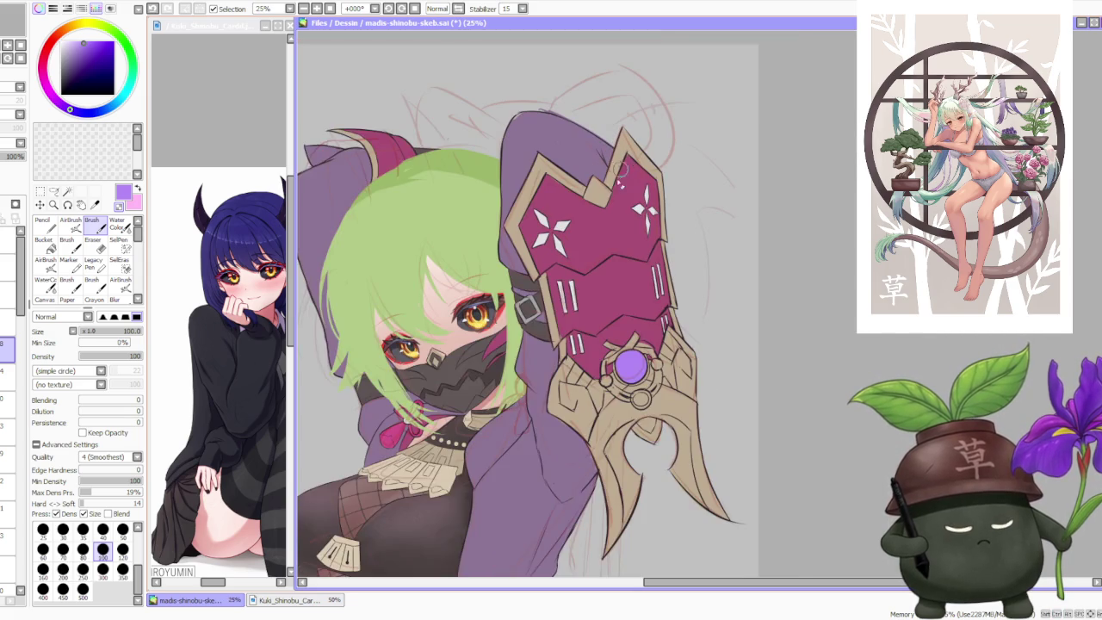
scroll(631, 319, up, 1)
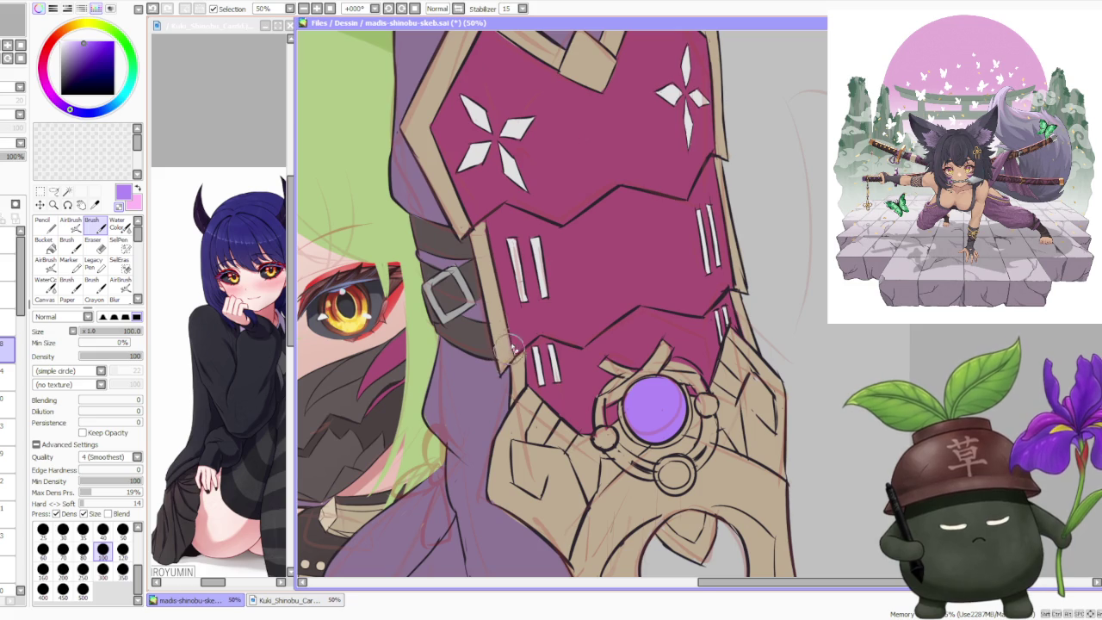
scroll(508, 358, down, 1)
scroll(503, 264, up, 3)
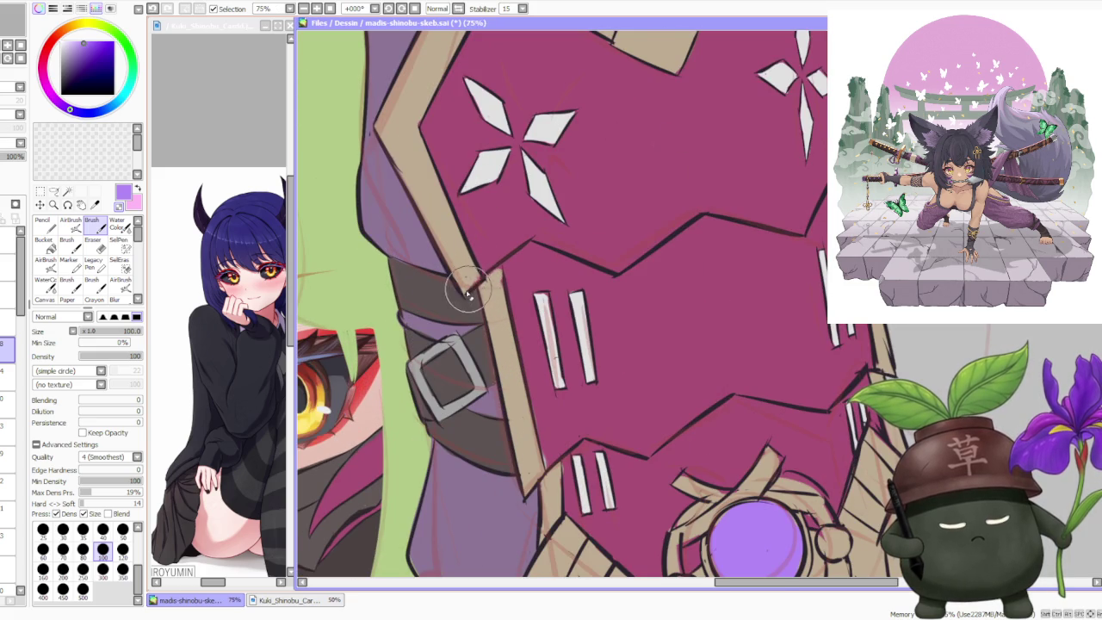
scroll(479, 286, down, 3)
scroll(641, 313, up, 1)
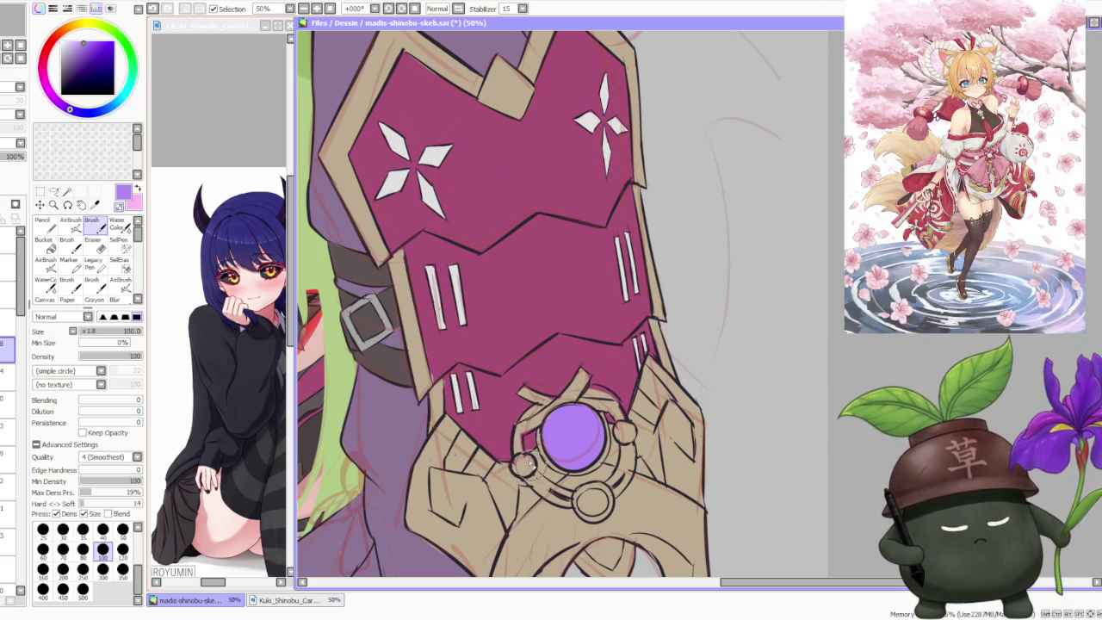
scroll(526, 465, down, 2)
scroll(533, 535, up, 2)
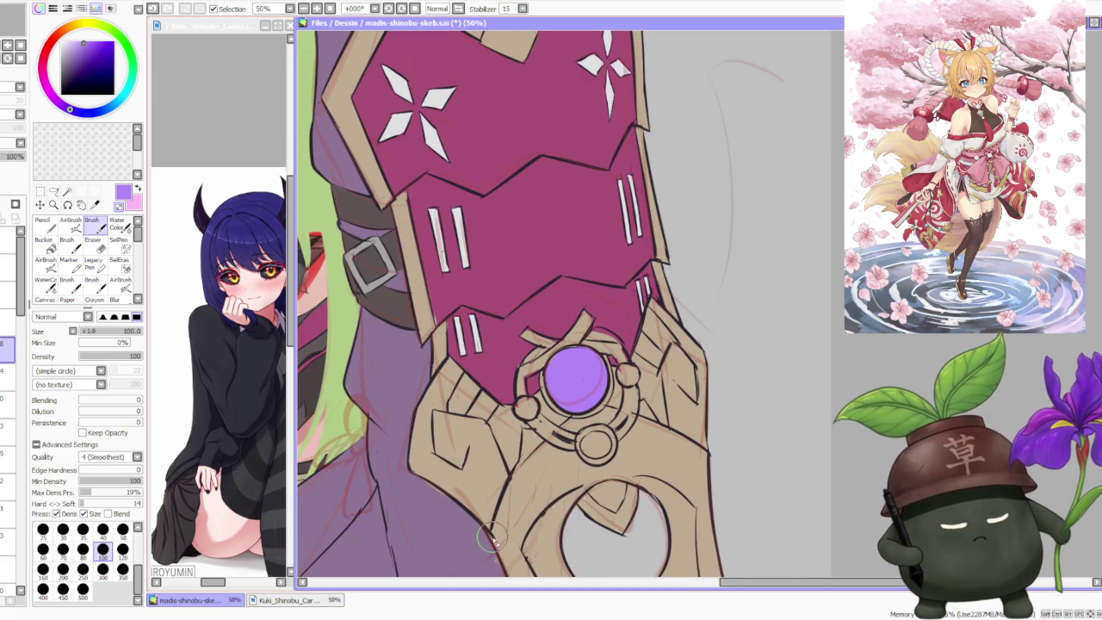
scroll(517, 482, down, 1)
scroll(538, 415, down, 1)
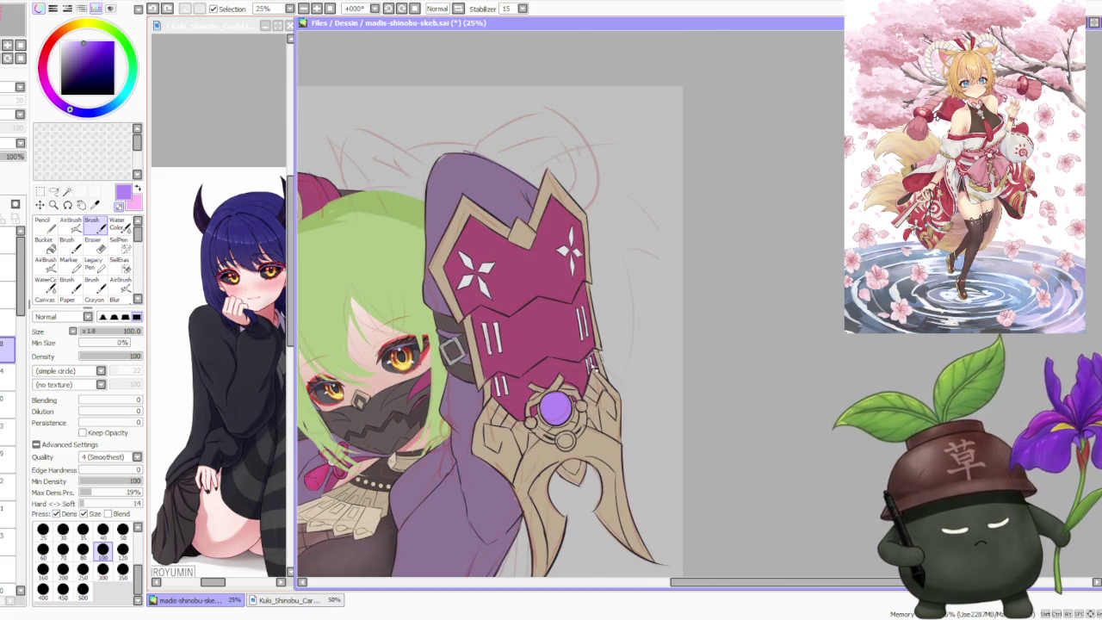
scroll(568, 387, up, 1)
scroll(520, 493, up, 1)
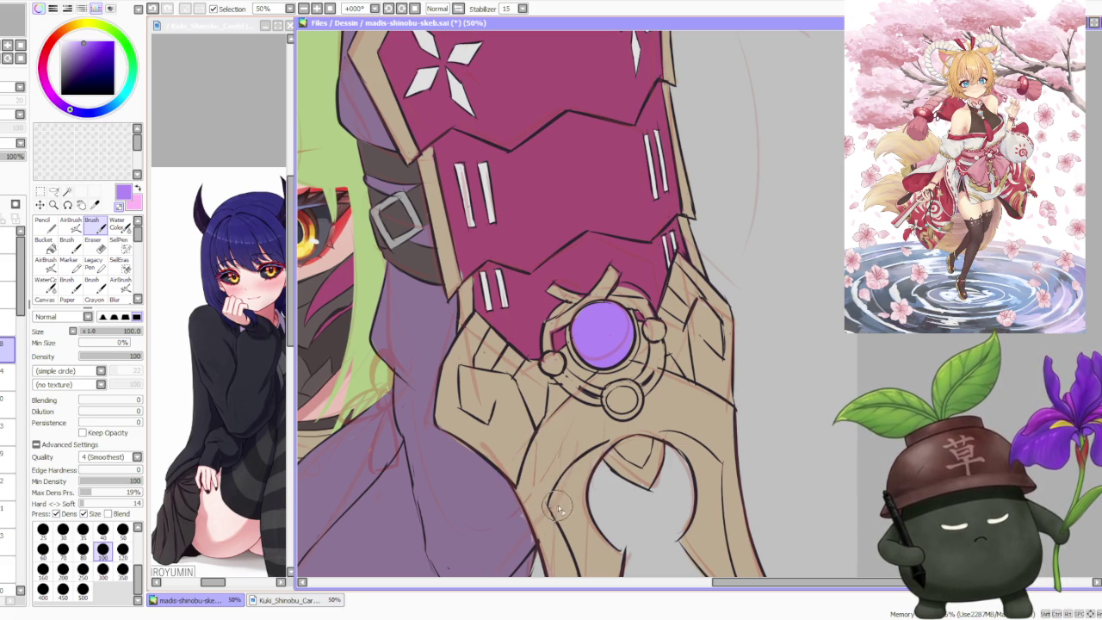
Step: Zoom out to check the gauntlet lineart against the whole character
key(minus)
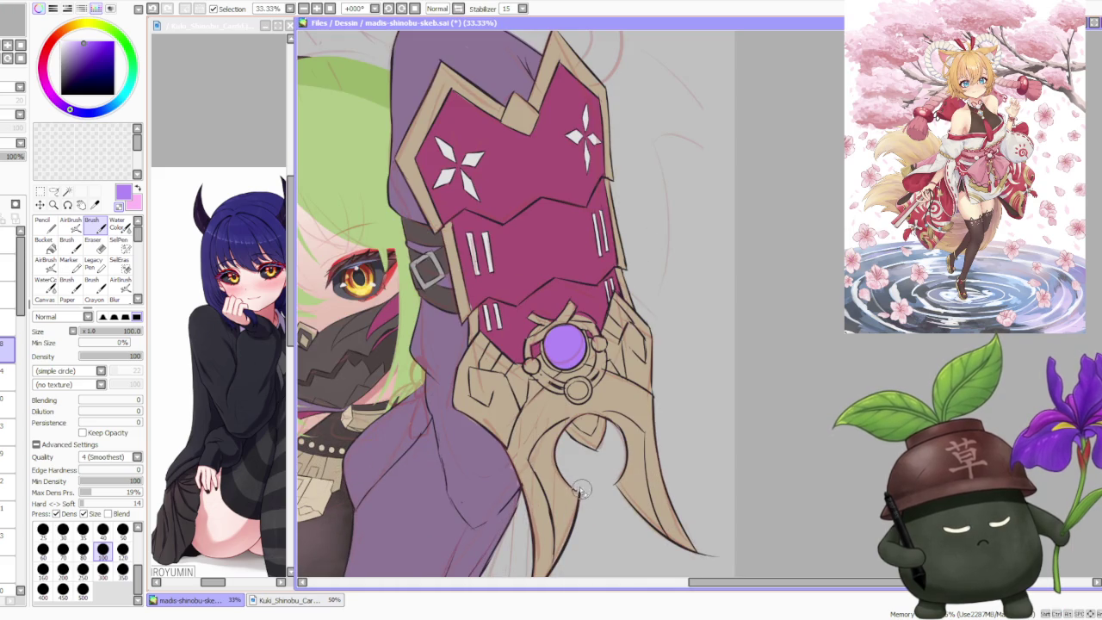
key(minus)
scroll(592, 519, up, 1)
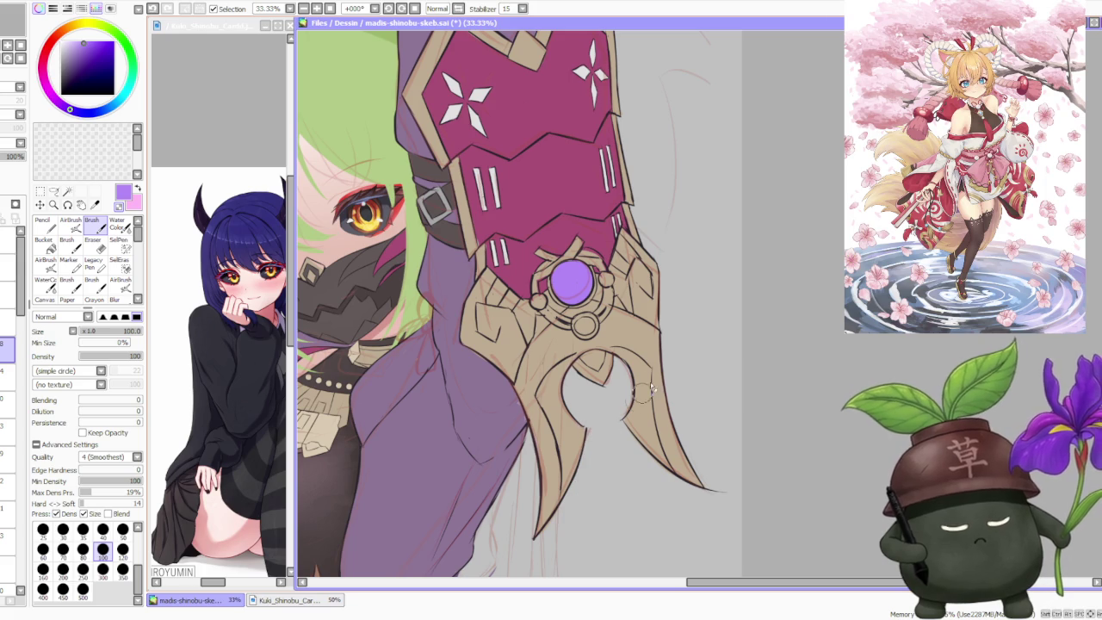
scroll(680, 392, down, 1)
scroll(681, 384, up, 1)
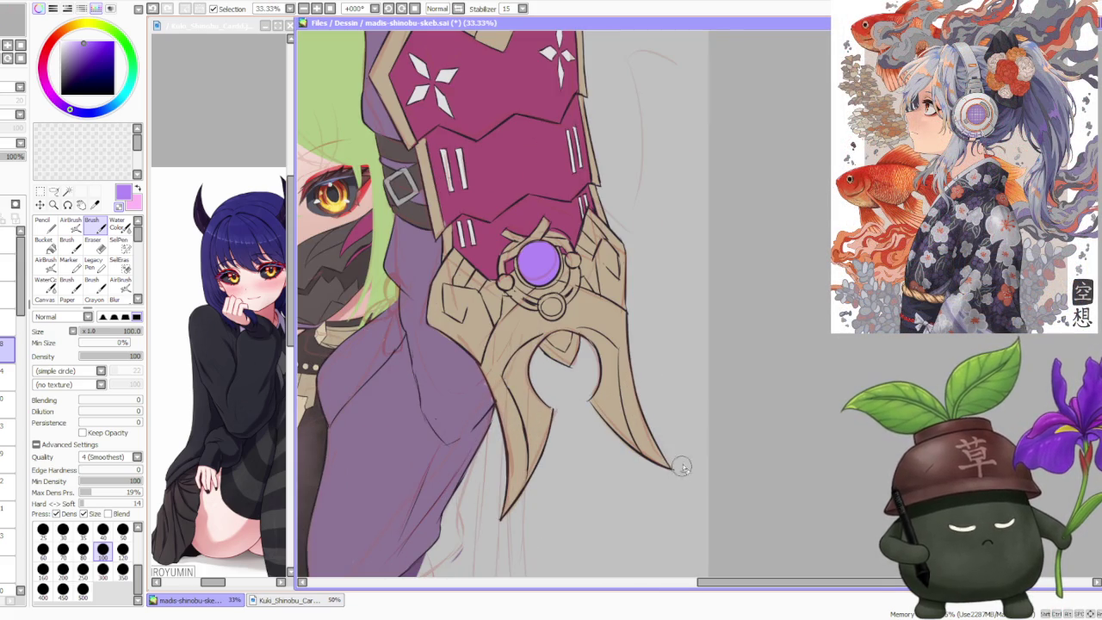
scroll(685, 465, down, 1)
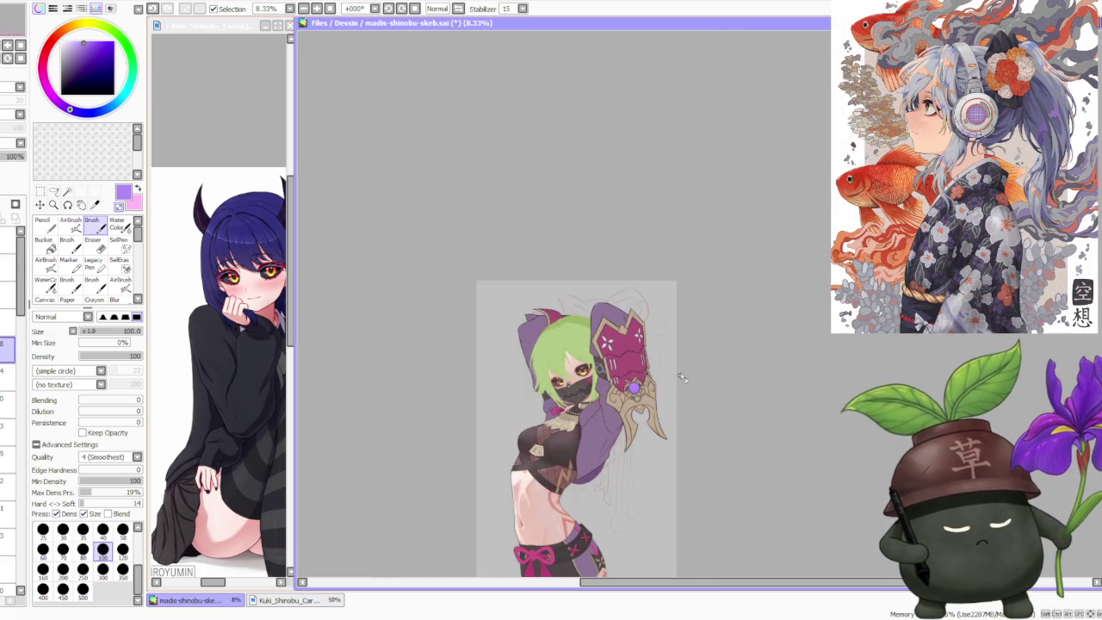
scroll(680, 362, up, 1)
scroll(594, 448, up, 1)
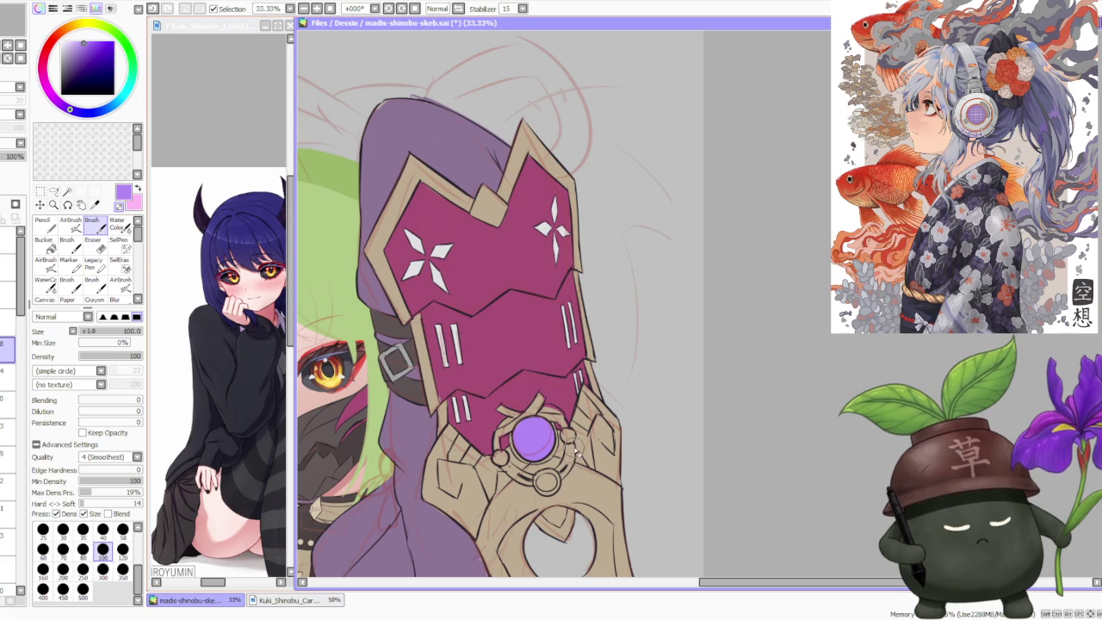
scroll(575, 451, up, 1)
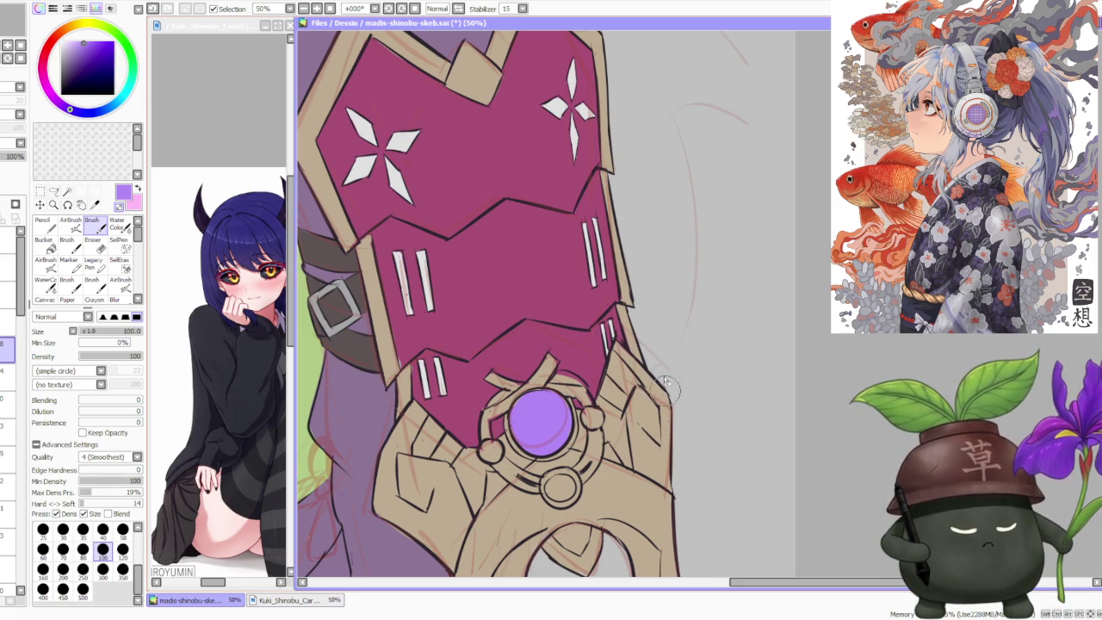
scroll(639, 340, up, 1)
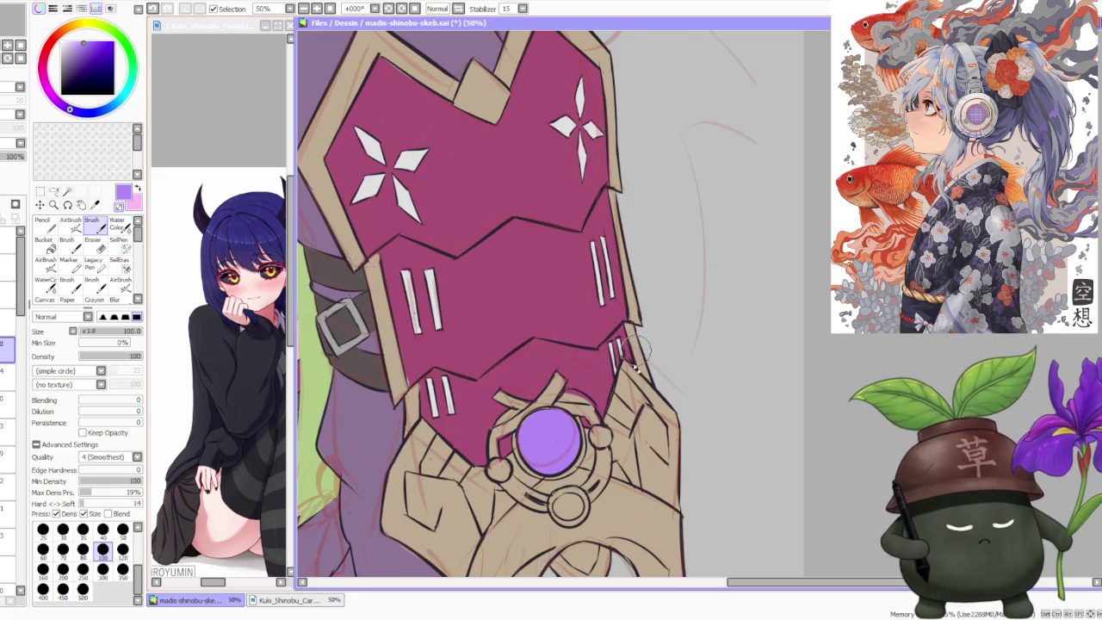
scroll(639, 344, down, 1)
scroll(646, 353, down, 2)
scroll(667, 387, down, 1)
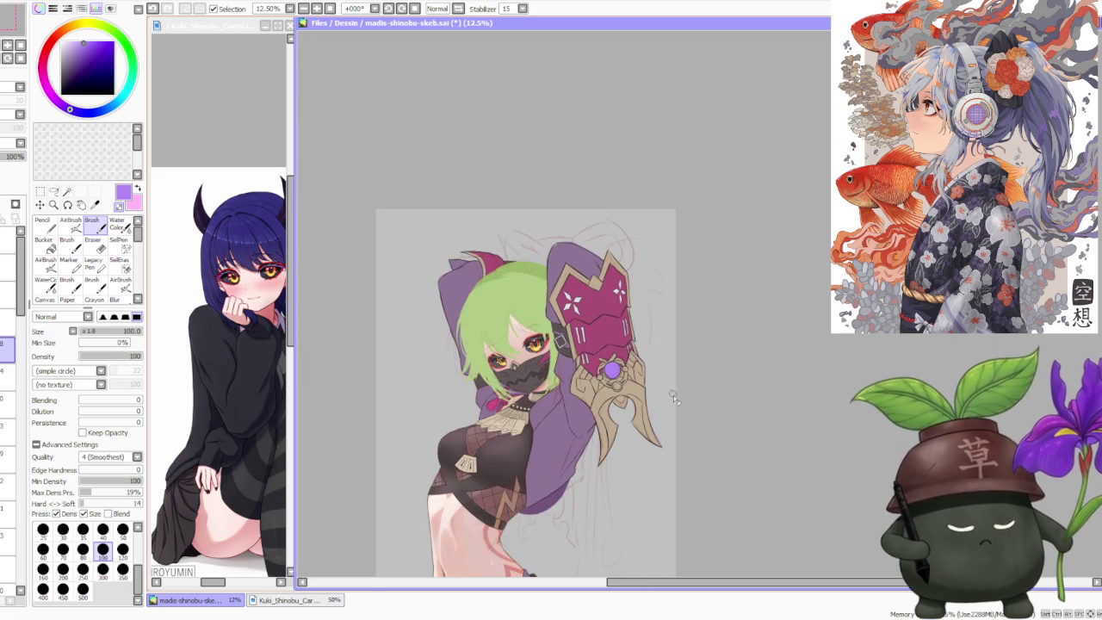
Step: Save the illustration as madis-shinobu-skeb.sai with Ctrl+S
scroll(672, 388, down, 1)
scroll(665, 369, down, 1)
scroll(680, 368, up, 2)
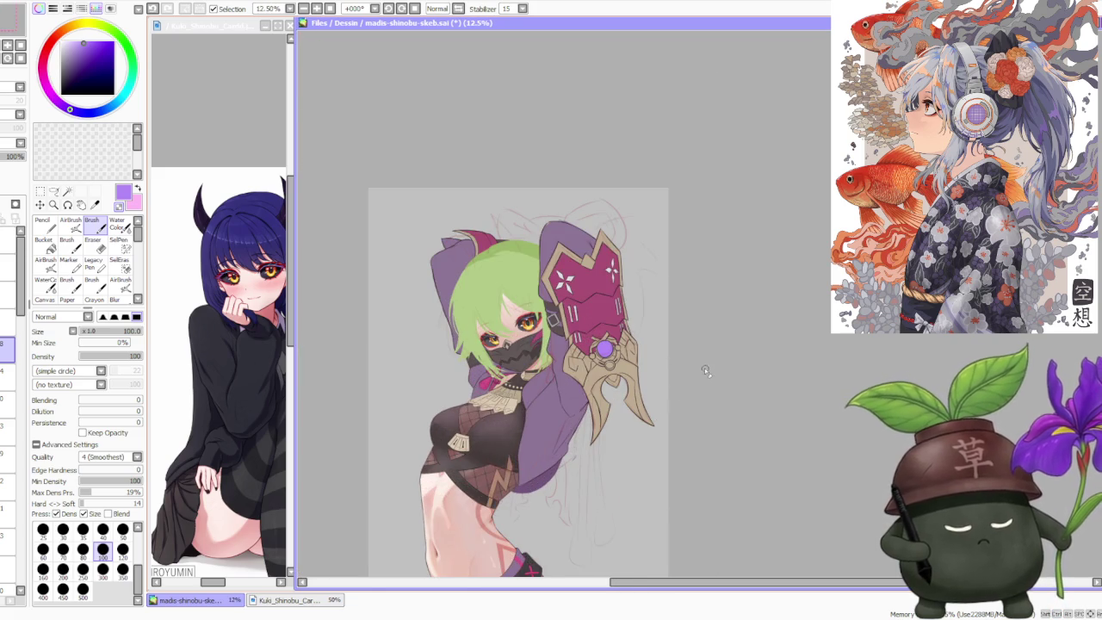
scroll(705, 368, up, 1)
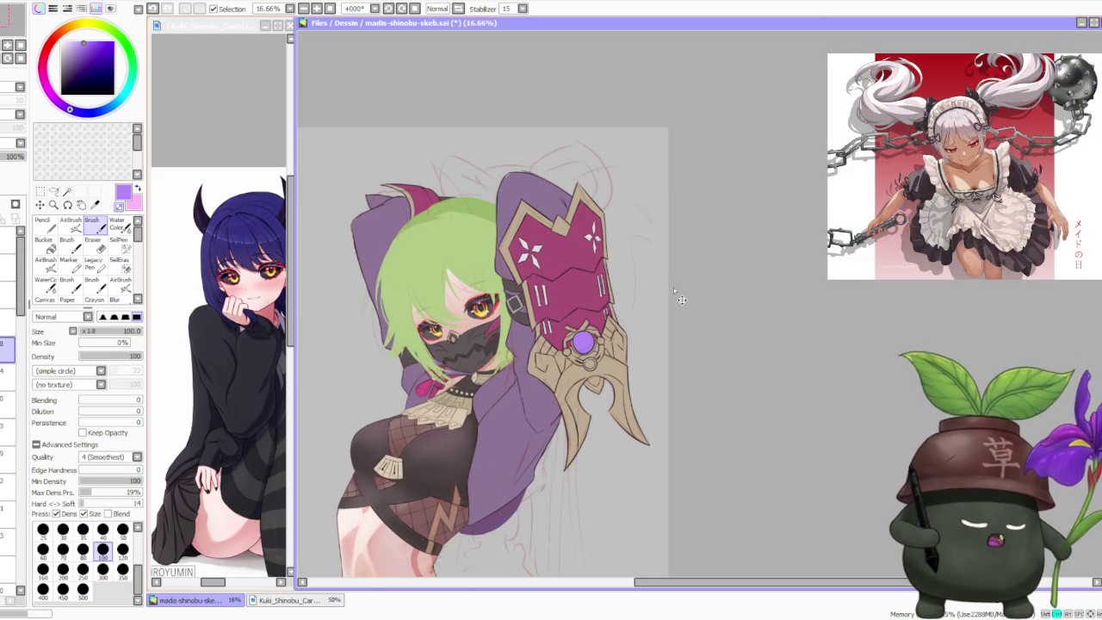
key(ctrl+s)
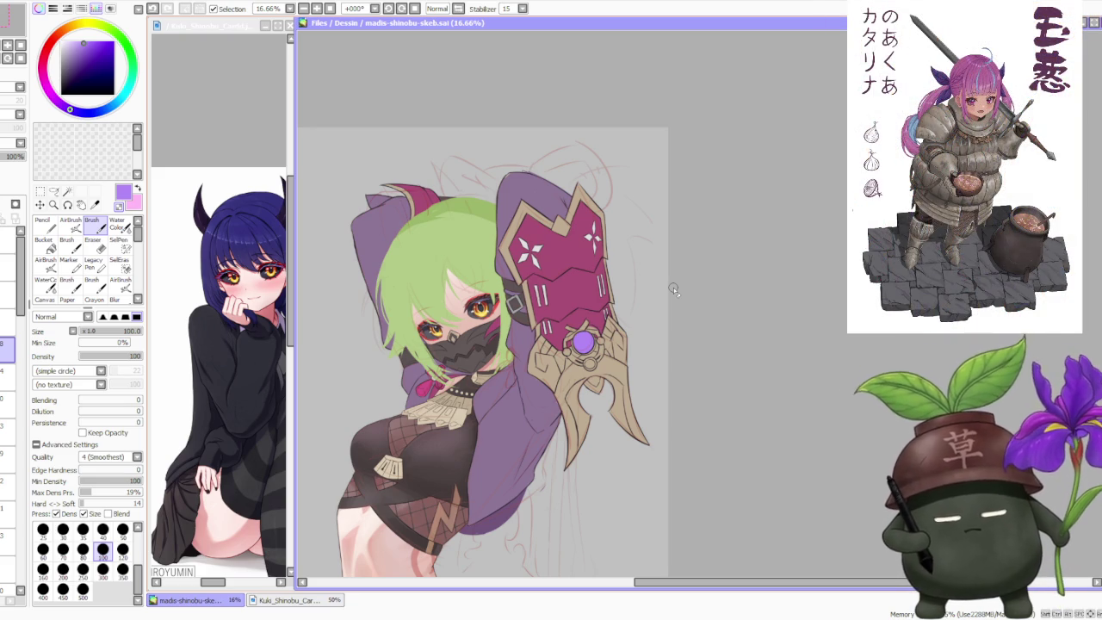
scroll(671, 284, down, 3)
scroll(656, 338, down, 2)
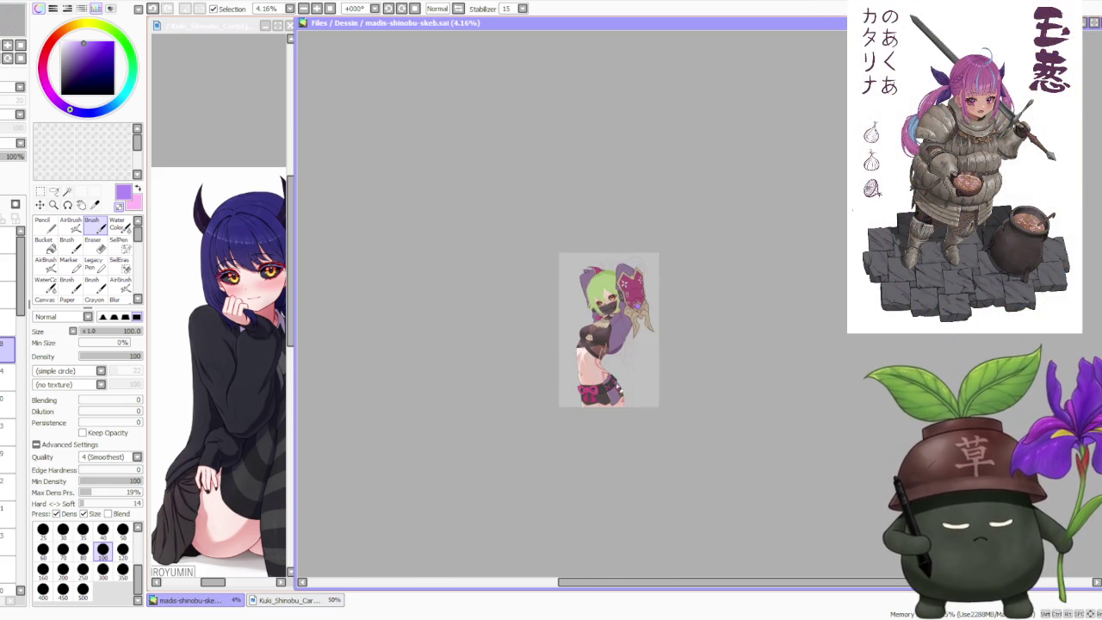
scroll(642, 323, up, 3)
scroll(639, 353, up, 2)
scroll(629, 333, down, 3)
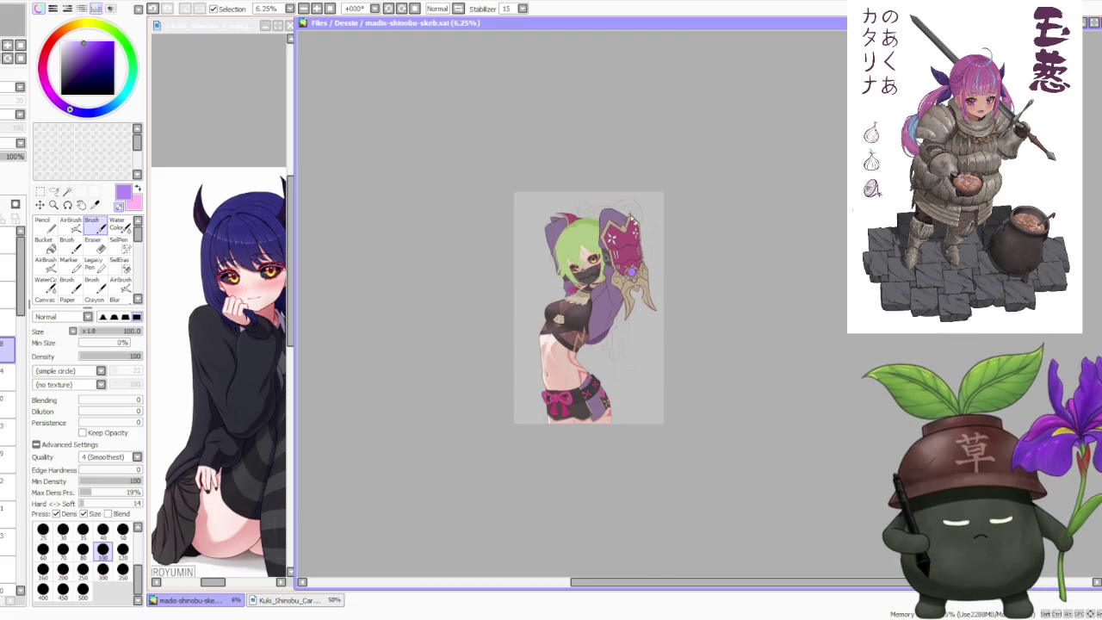
scroll(598, 183, up, 3)
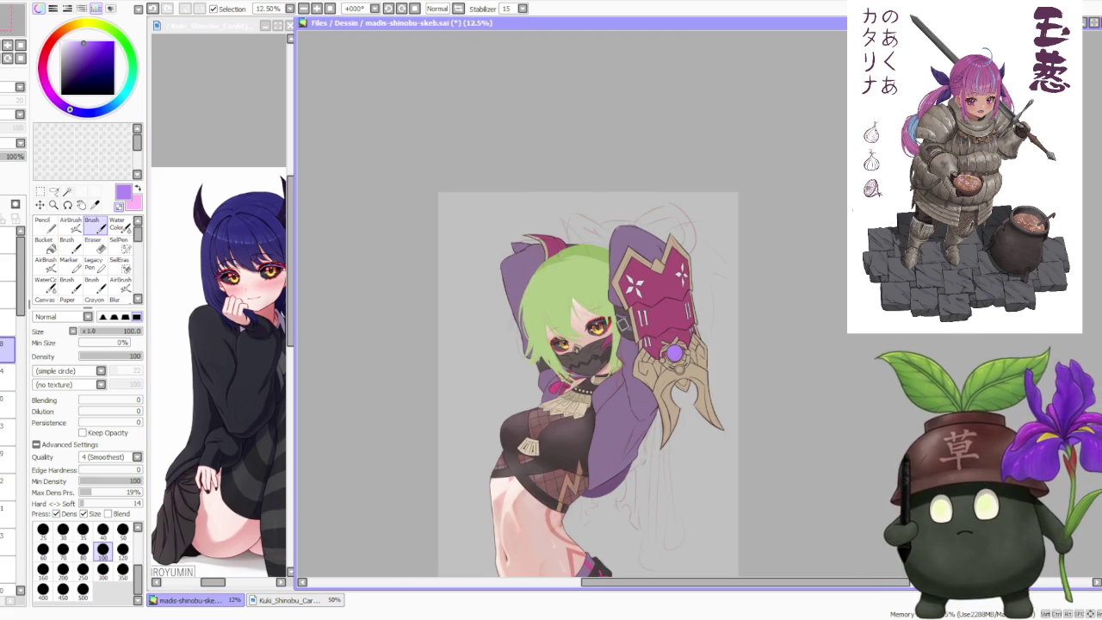
key(alt+Tab)
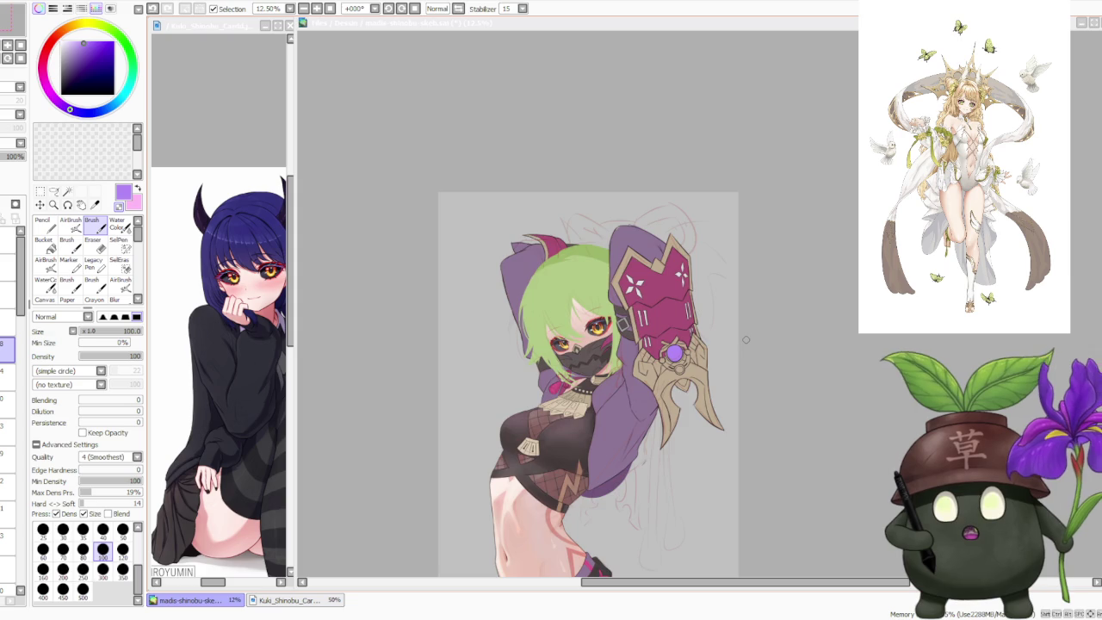
scroll(740, 336, down, 1)
scroll(746, 340, down, 2)
scroll(721, 370, up, 3)
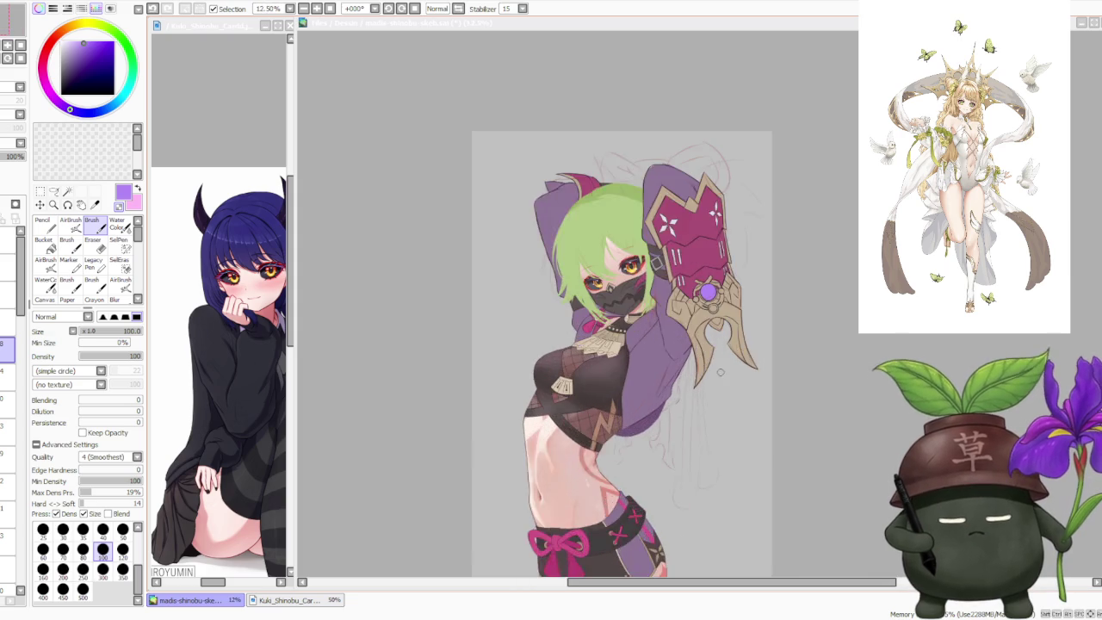
scroll(722, 370, up, 1)
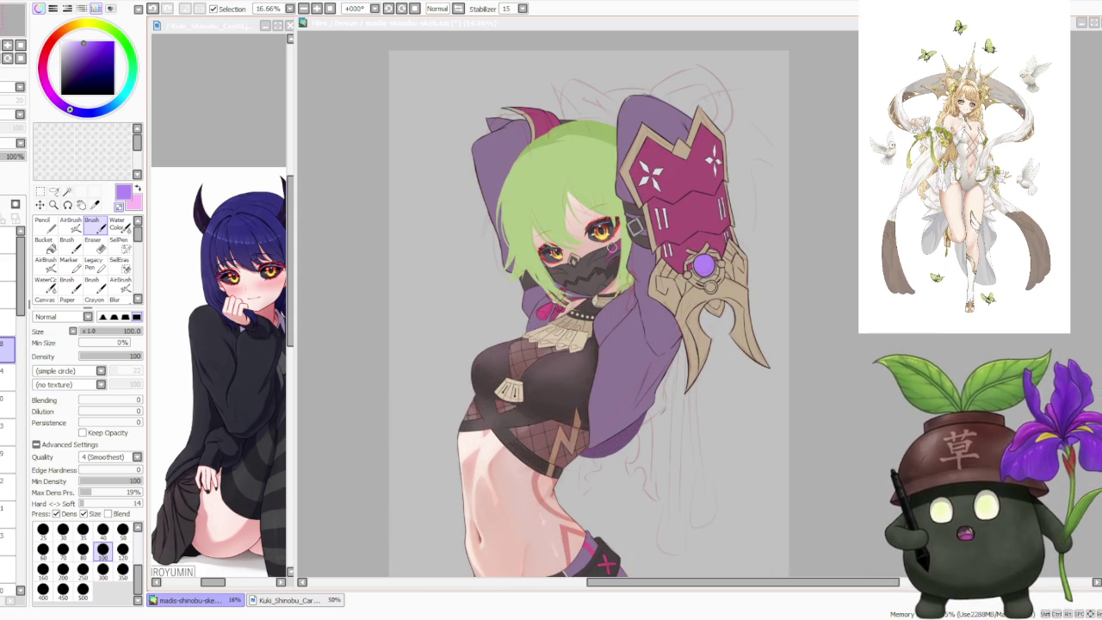
scroll(593, 235, down, 1)
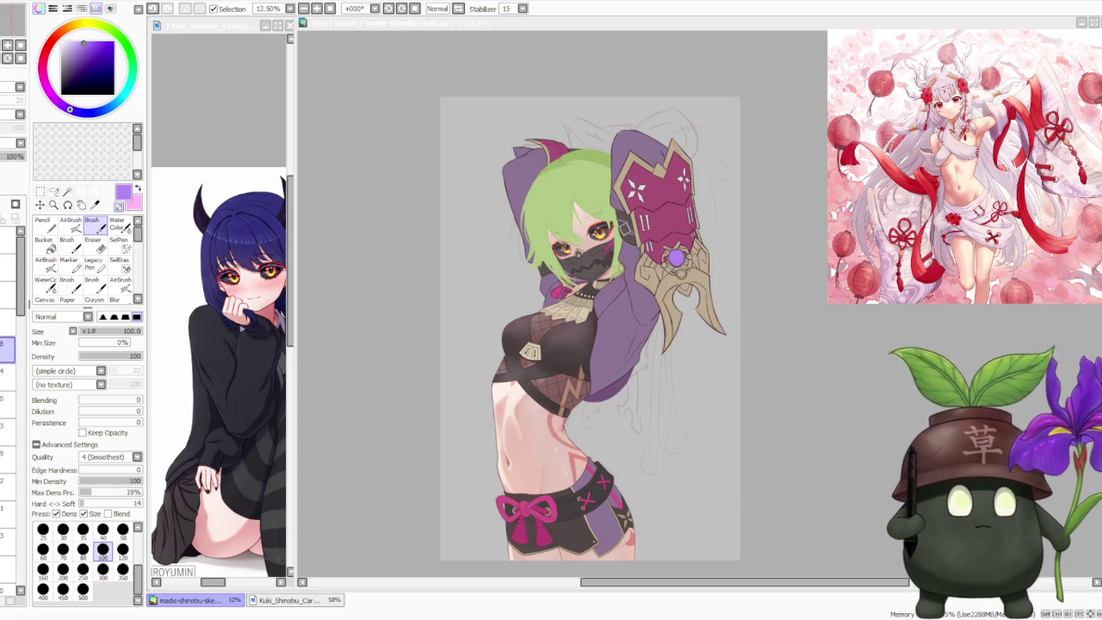
scroll(645, 300, down, 1)
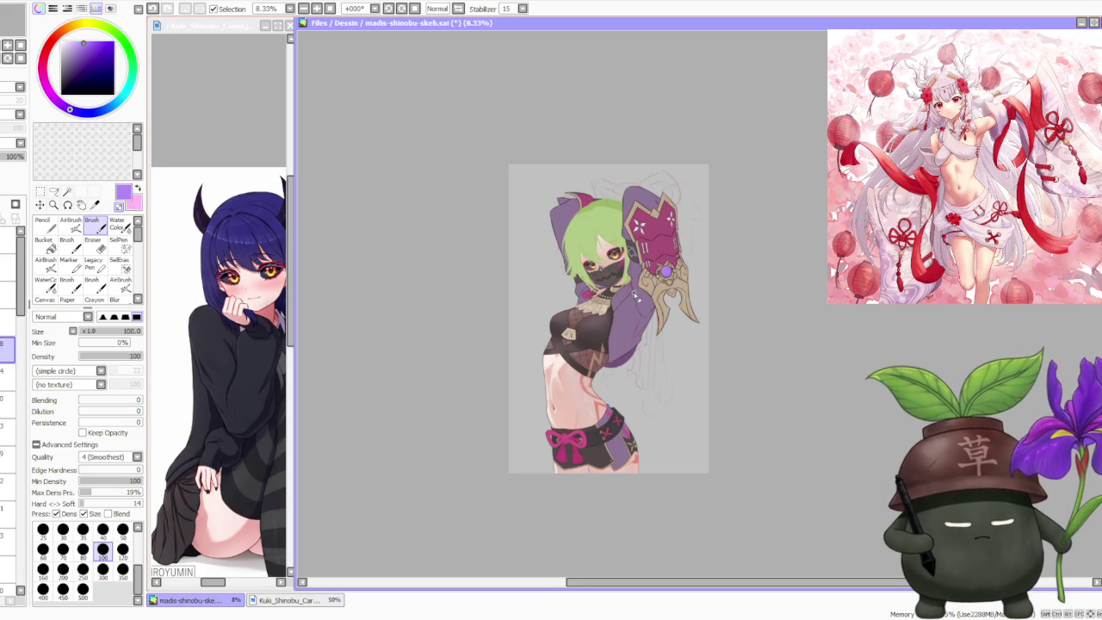
scroll(632, 305, up, 1)
scroll(632, 305, down, 1)
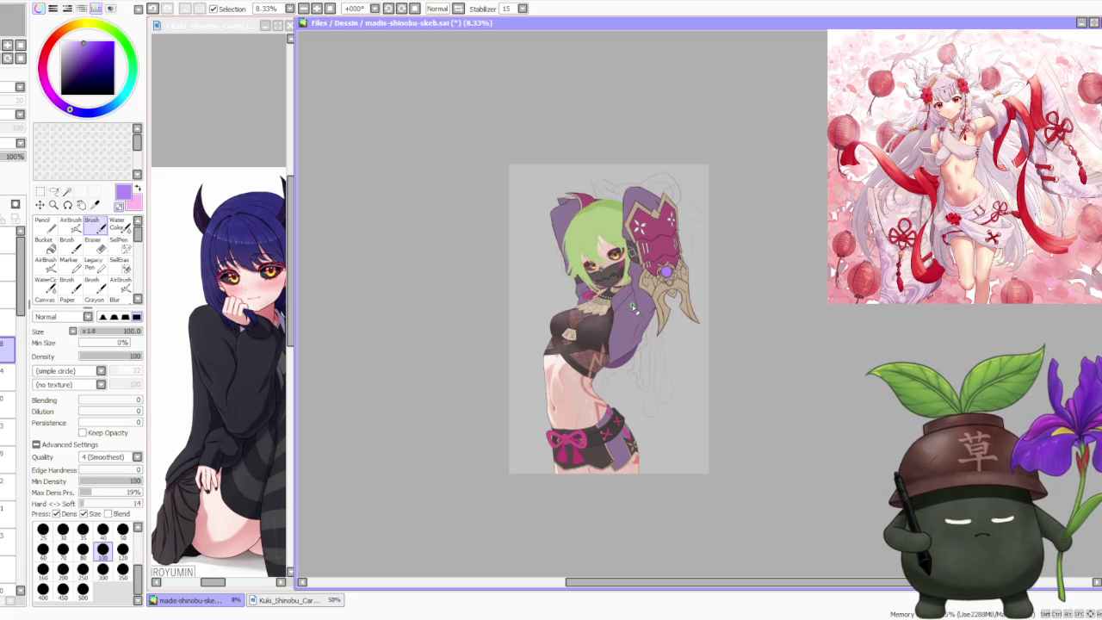
scroll(632, 305, up, 2)
scroll(627, 314, up, 2)
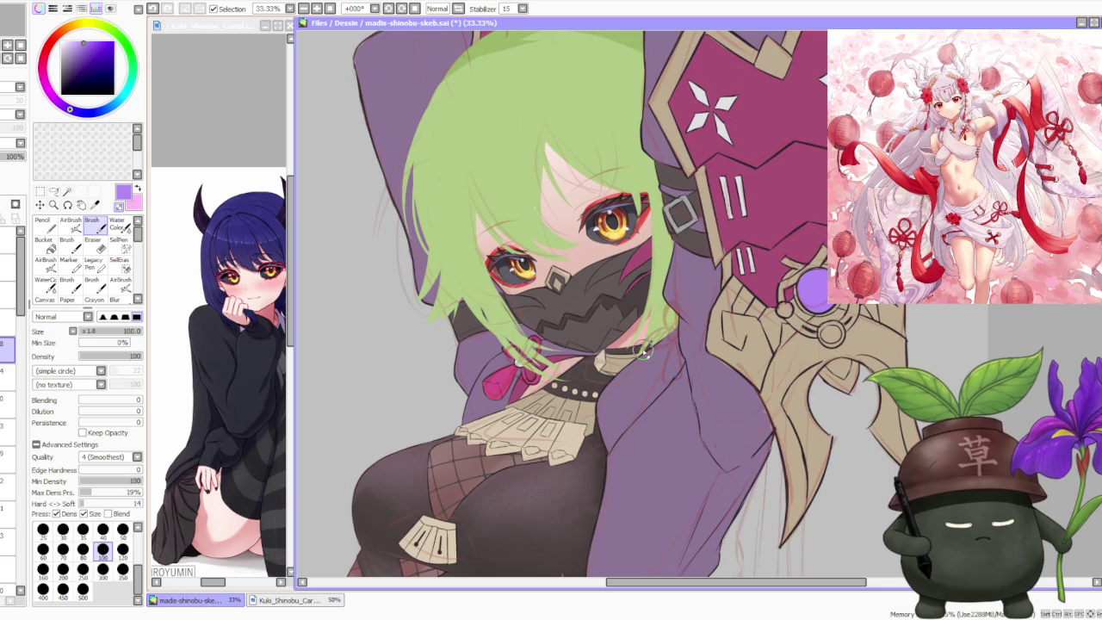
scroll(627, 314, down, 1)
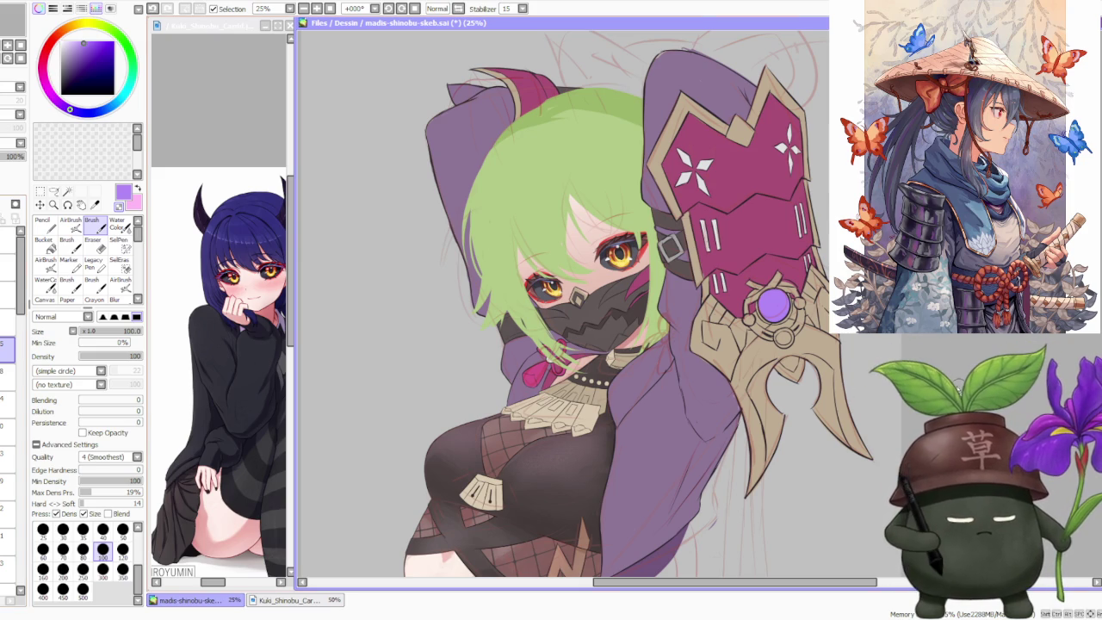
scroll(637, 348, down, 1)
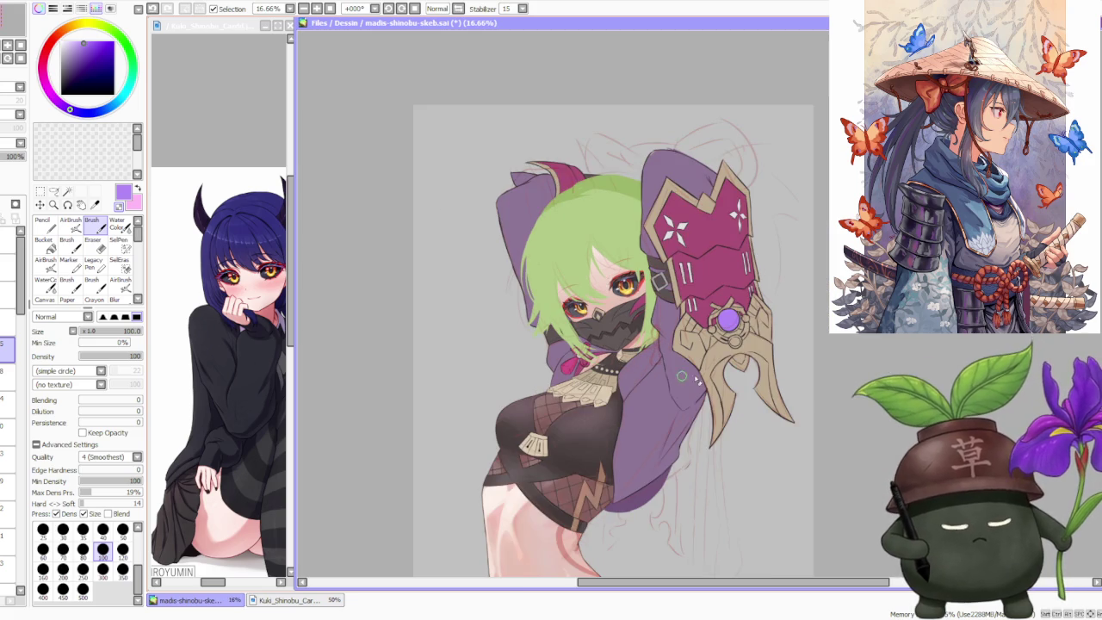
scroll(639, 362, up, 2)
scroll(639, 362, up, 3)
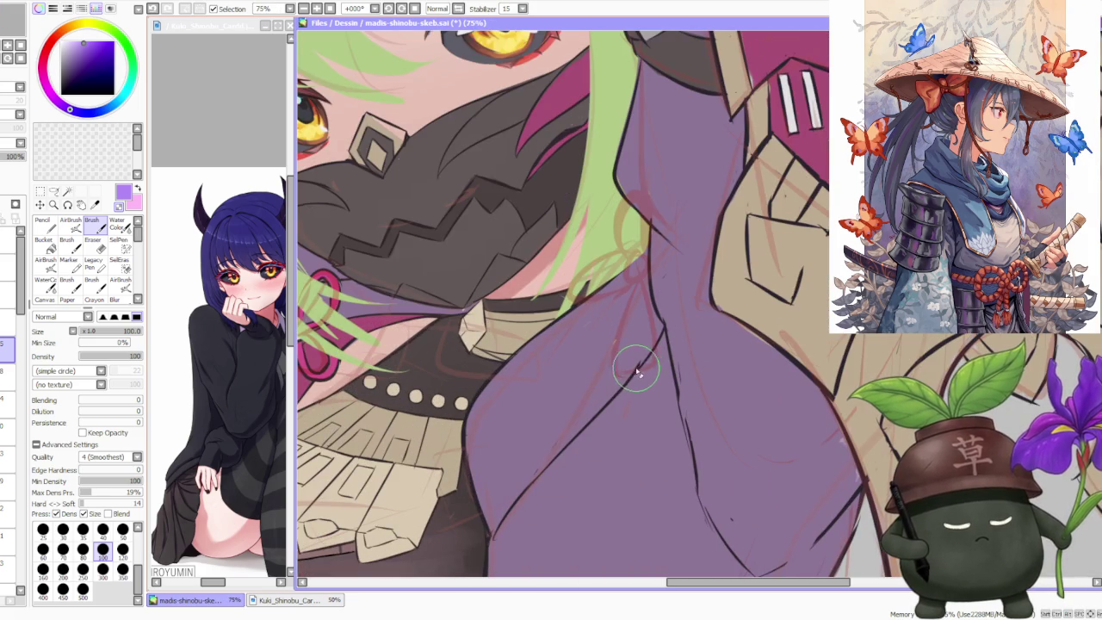
Step: Pick the near-black line colour and draw a short strand below the hair curl
alt+click(638, 366)
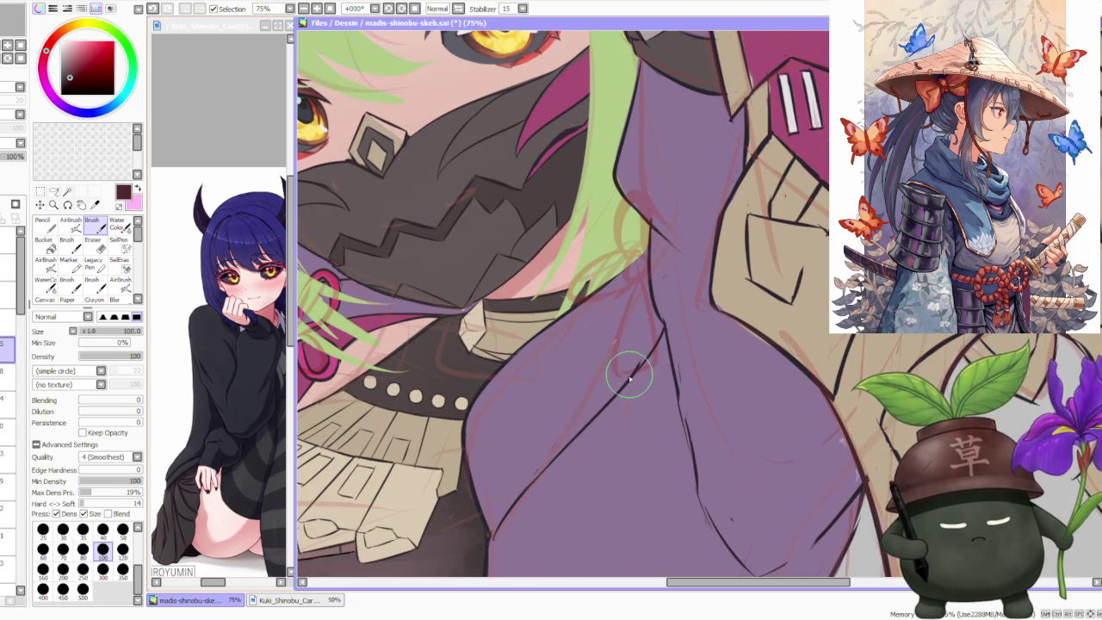
scroll(629, 376, down, 2)
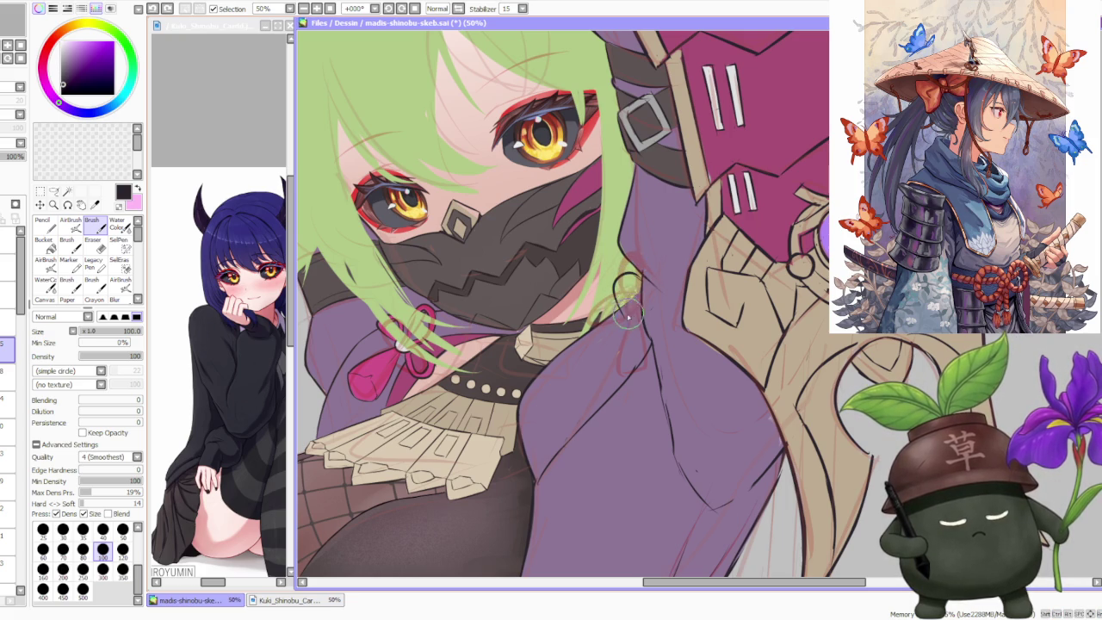
drag(628, 317, 637, 287)
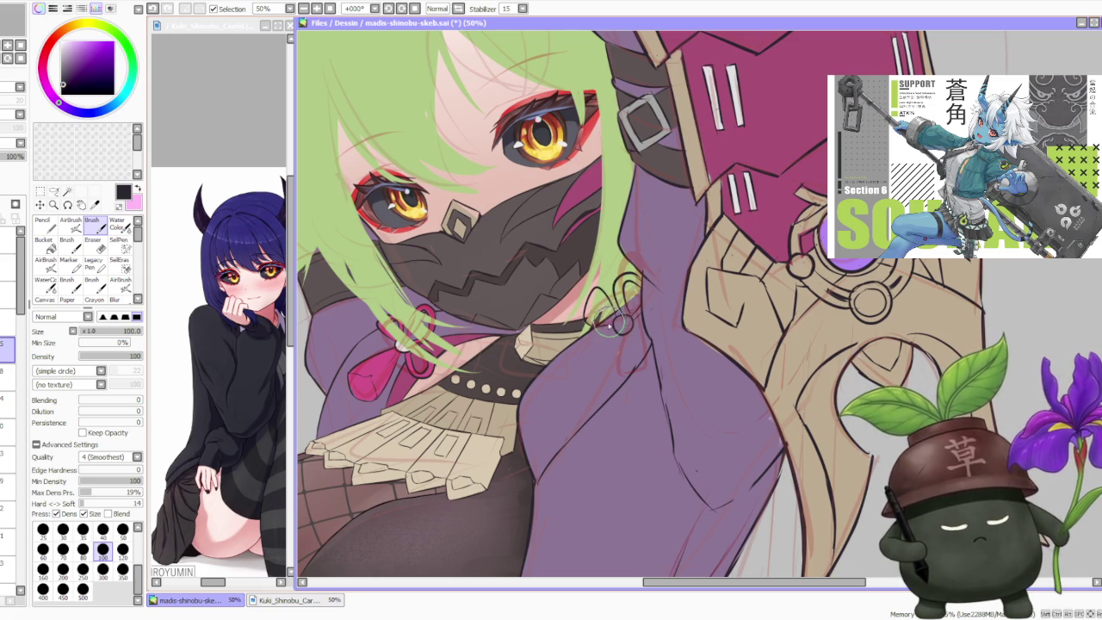
Step: Undo the strand, redraw it as a small loop at the hair curl, and zoom out
key(ctrl+z)
key(ctrl+y)
key(ctrl+z)
key(ctrl+z)
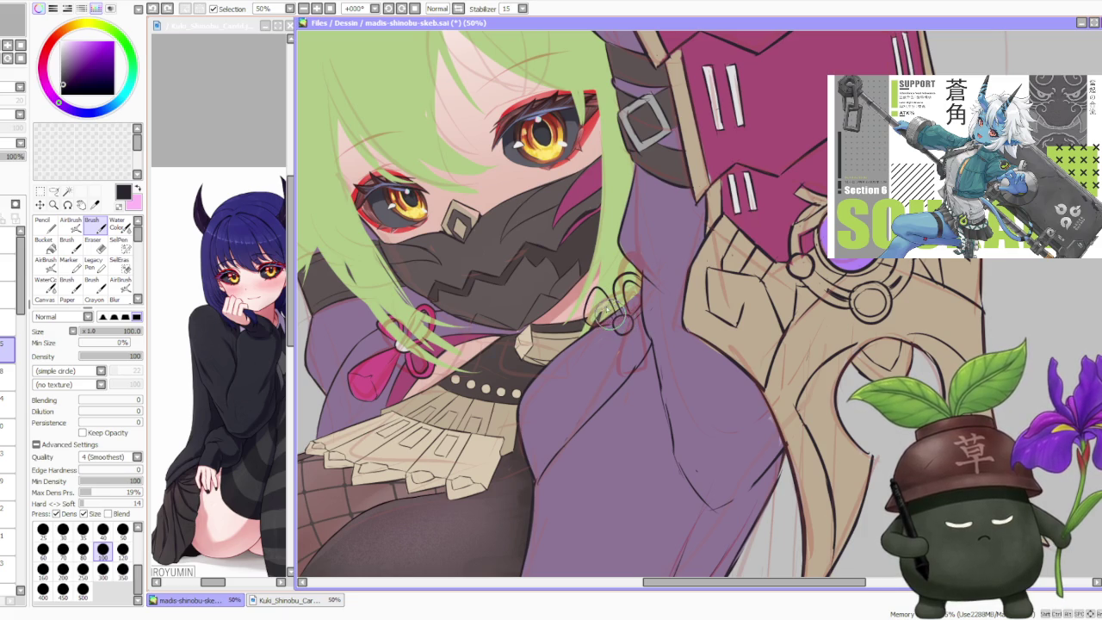
mouse_move(617, 323)
mouse_down()
mouse_move(642, 327)
mouse_move(648, 354)
mouse_up()
key(ctrl+z)
key(ctrl+z)
key(ctrl+z)
key(ctrl+z)
key(ctrl+z)
key(ctrl+minus)
key(ctrl+minus)
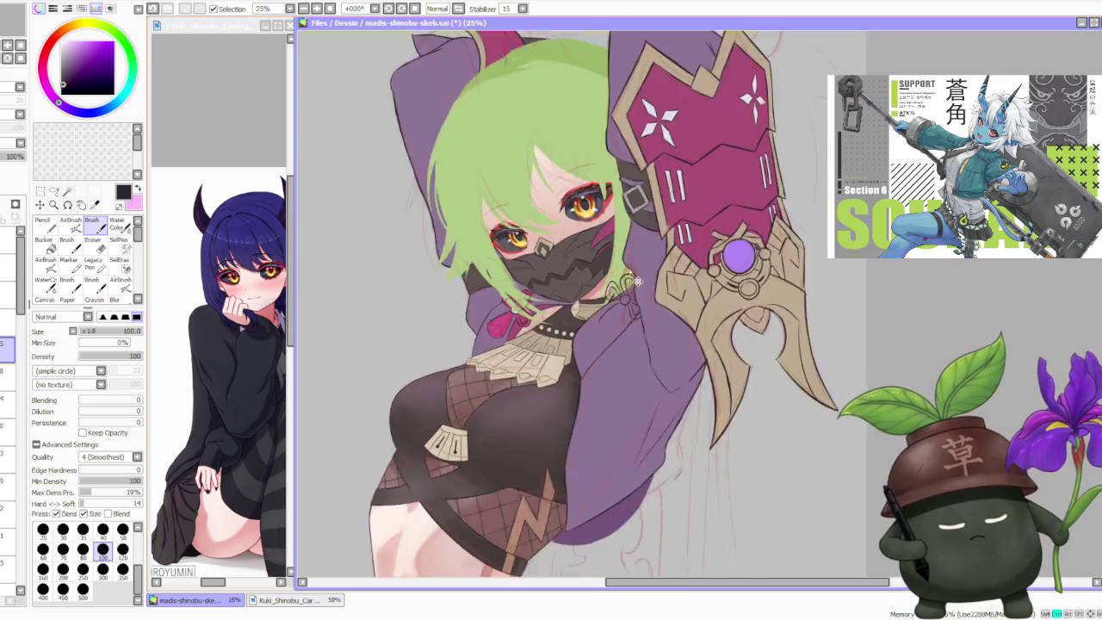
key(ctrl+minus)
key(ctrl+minus)
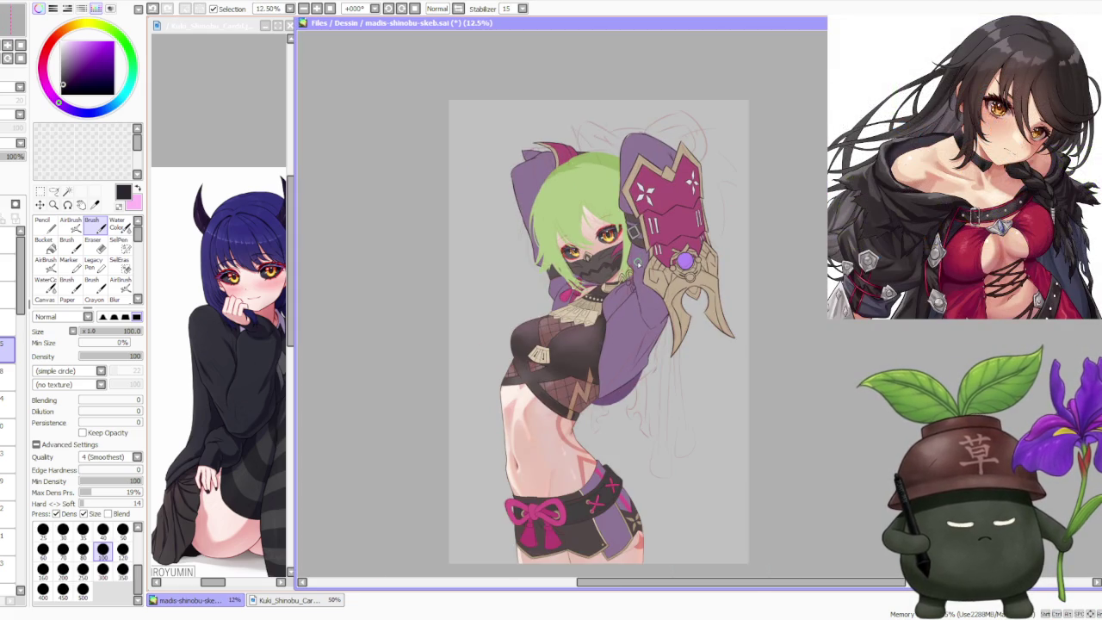
Step: Zoom in on the collar bow sketch and enclose it in a Move/Transform Scale box
scroll(641, 258, up, 1)
scroll(629, 280, up, 1)
scroll(622, 298, up, 1)
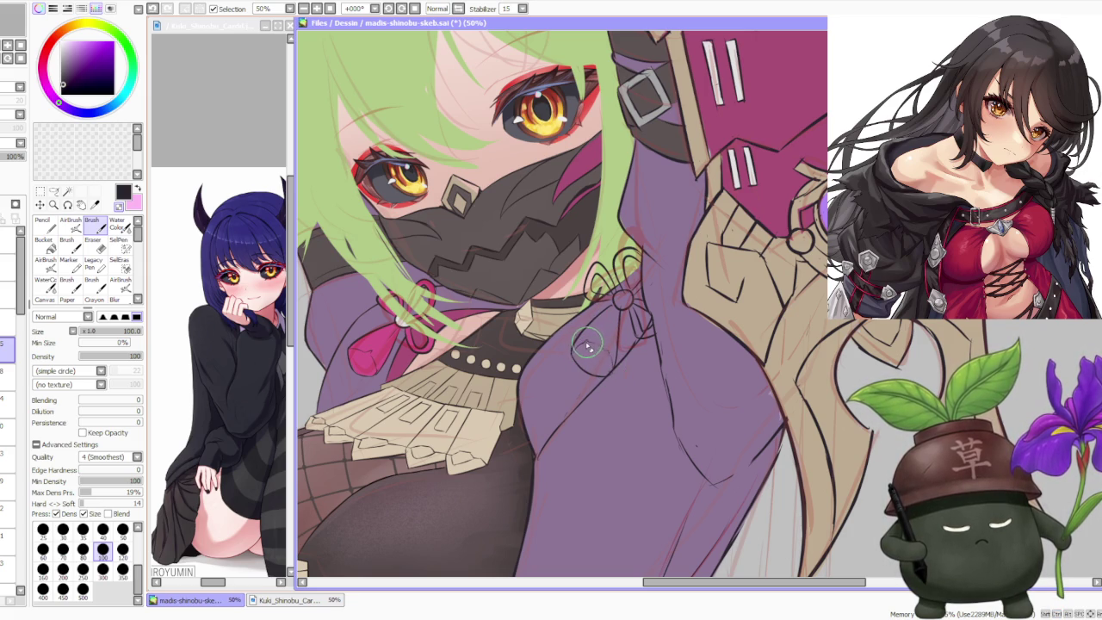
scroll(590, 340, down, 3)
scroll(659, 261, down, 1)
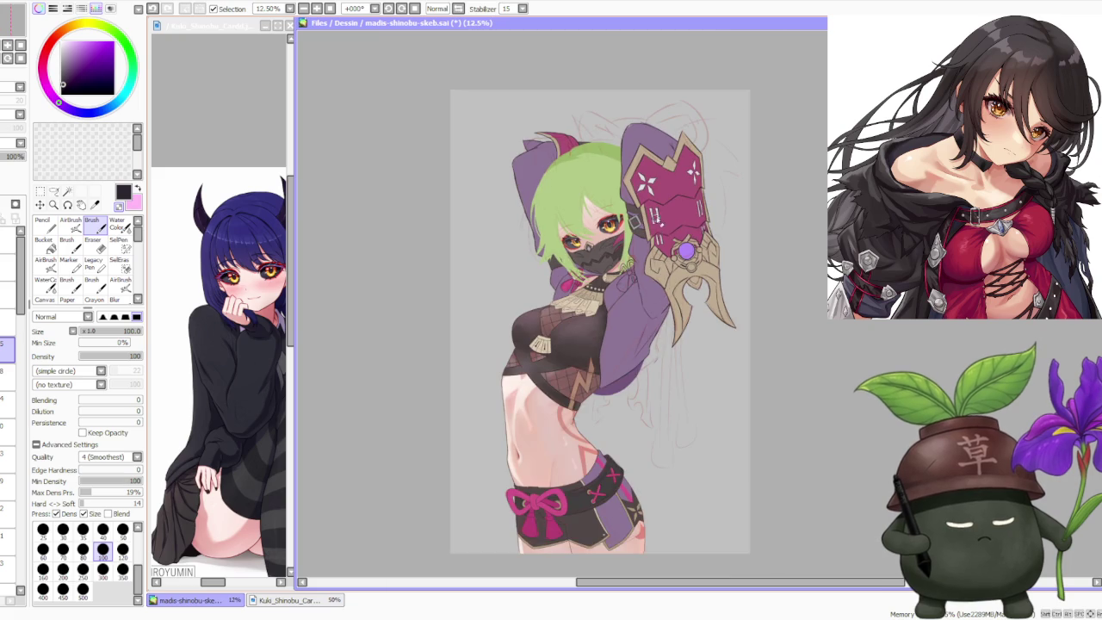
scroll(661, 240, up, 2)
scroll(661, 240, up, 1)
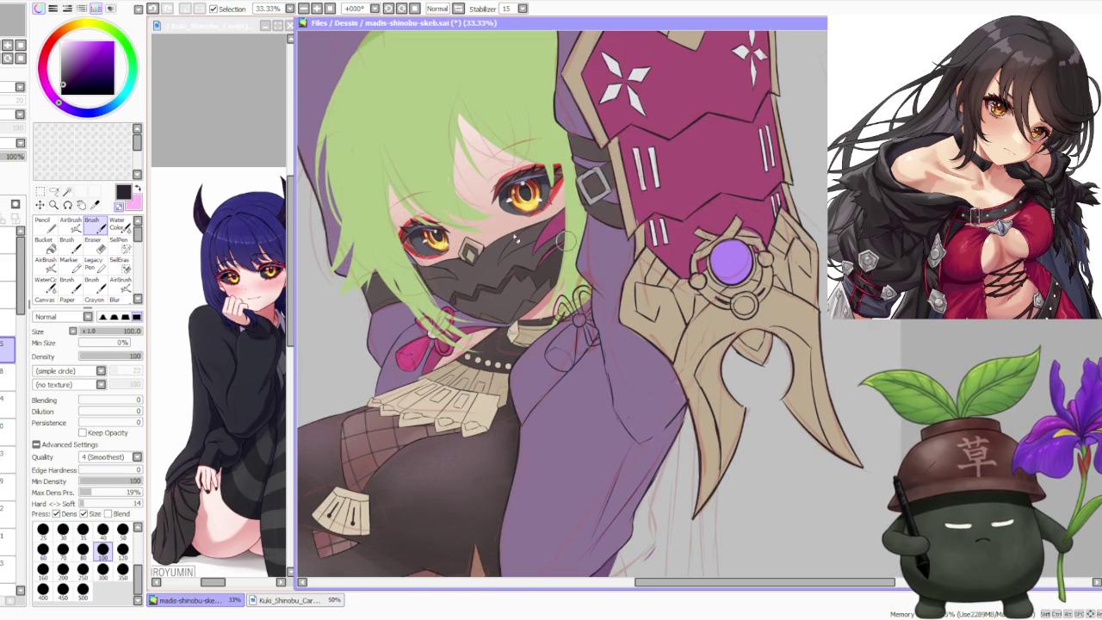
click(39, 204)
click(48, 363)
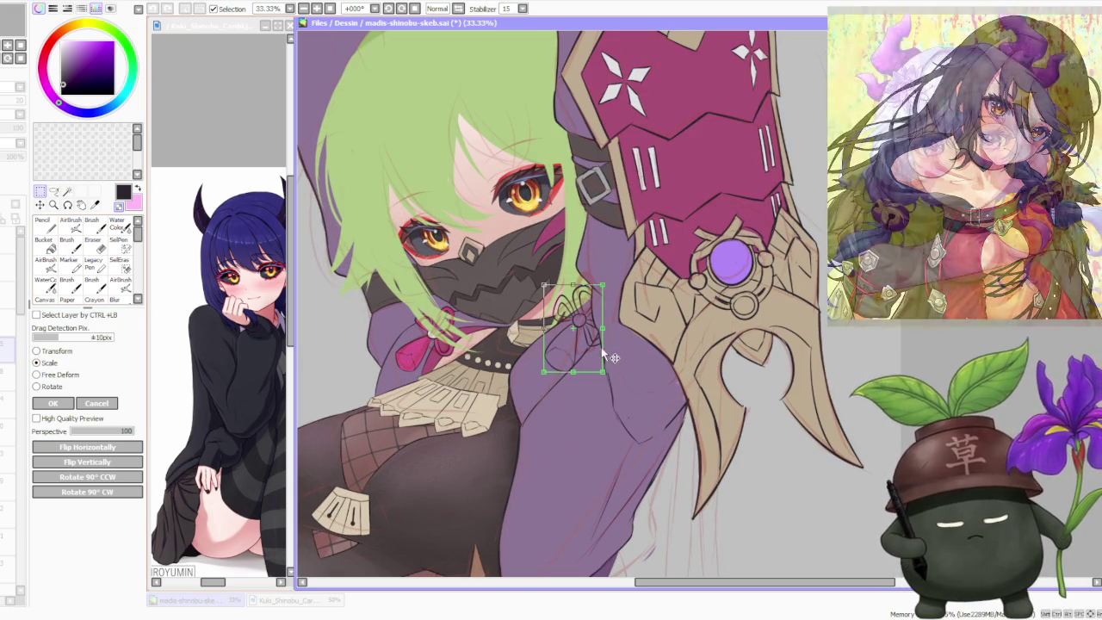
Step: Nudge the bow sketch slightly down and left on the collar
drag(583, 367, 589, 373)
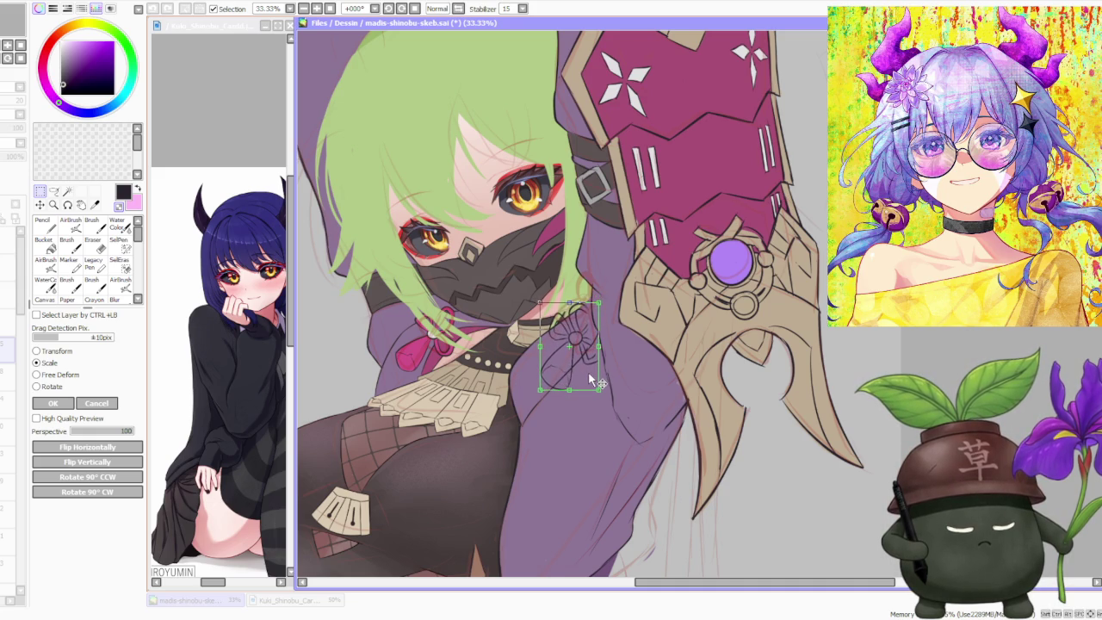
scroll(599, 353, down, 2)
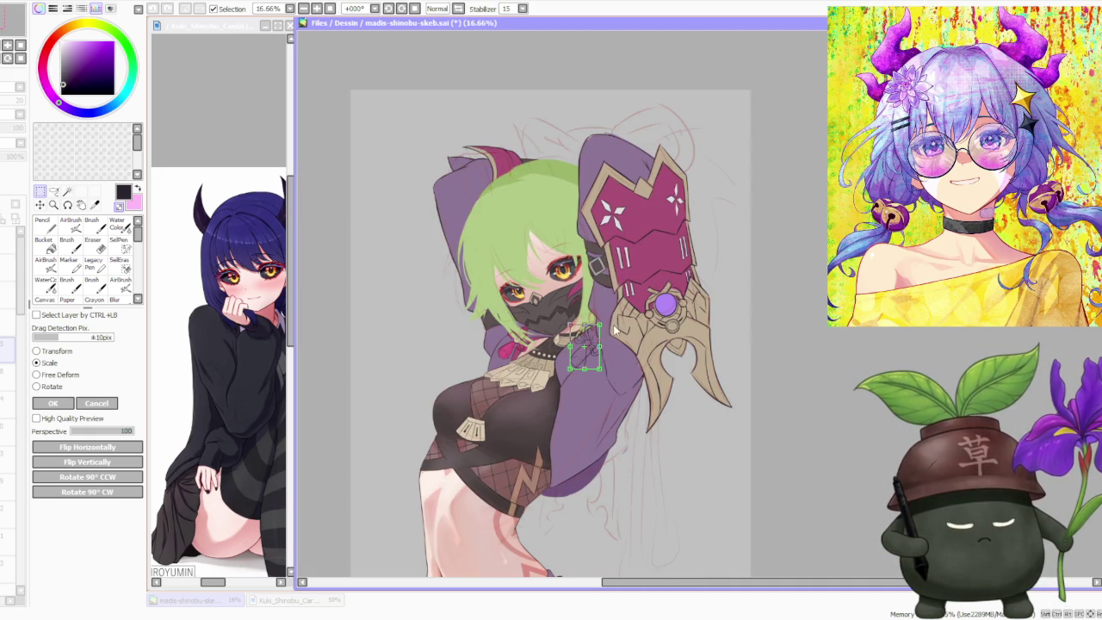
scroll(603, 342, up, 1)
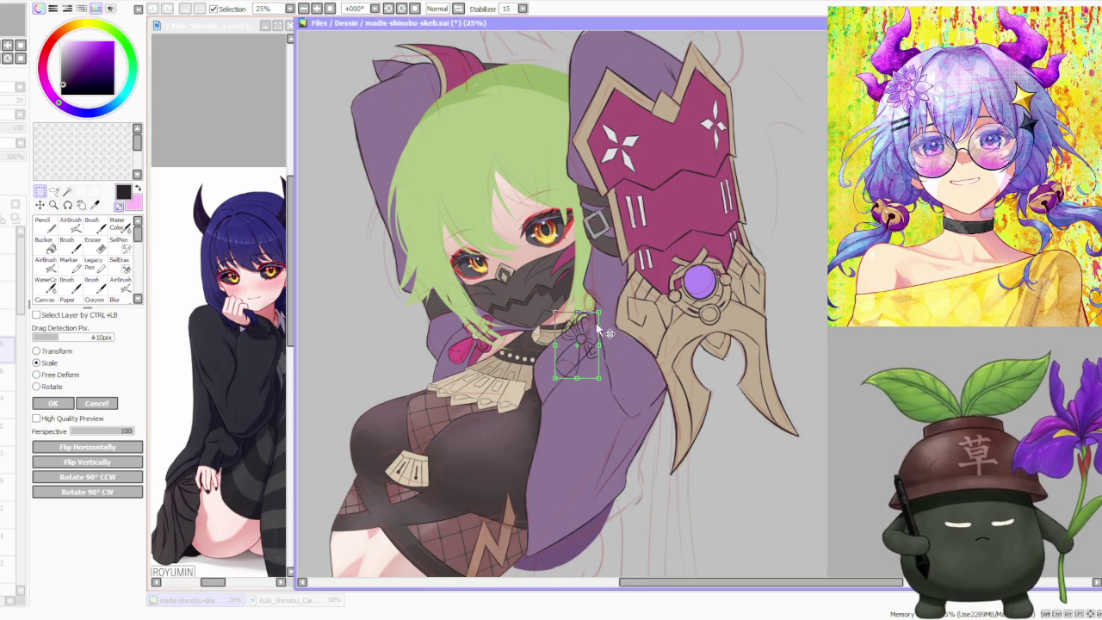
Step: Tilt the bow a little with Rotate, apply the transform, and return to the Brush
click(51, 387)
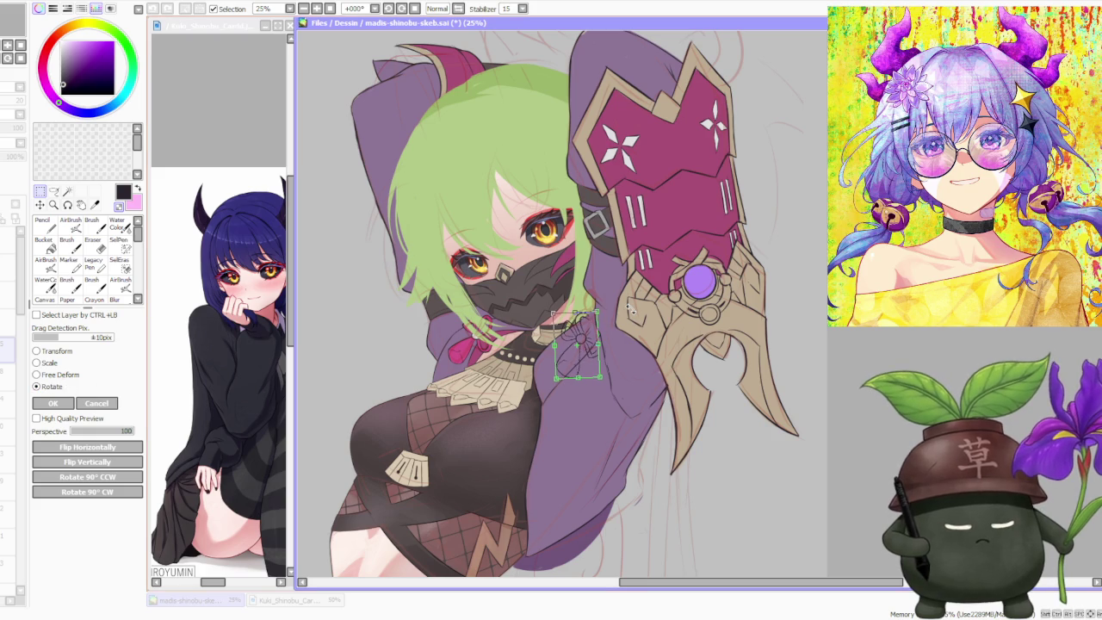
scroll(629, 307, up, 1)
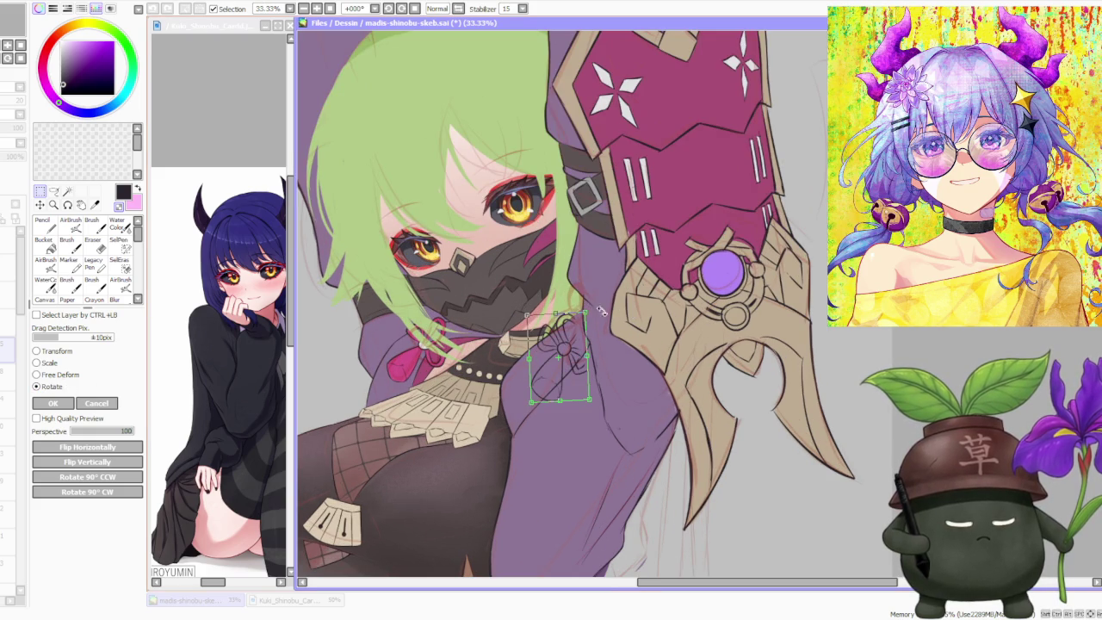
click(50, 401)
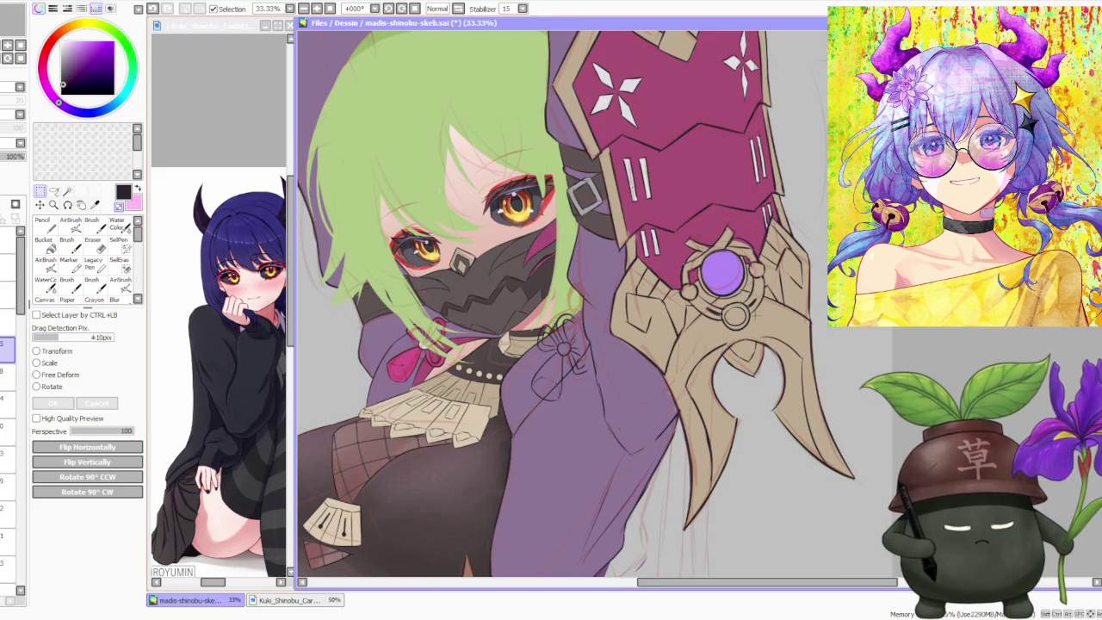
scroll(775, 318, down, 1)
scroll(775, 319, down, 2)
scroll(775, 318, down, 1)
scroll(775, 319, up, 2)
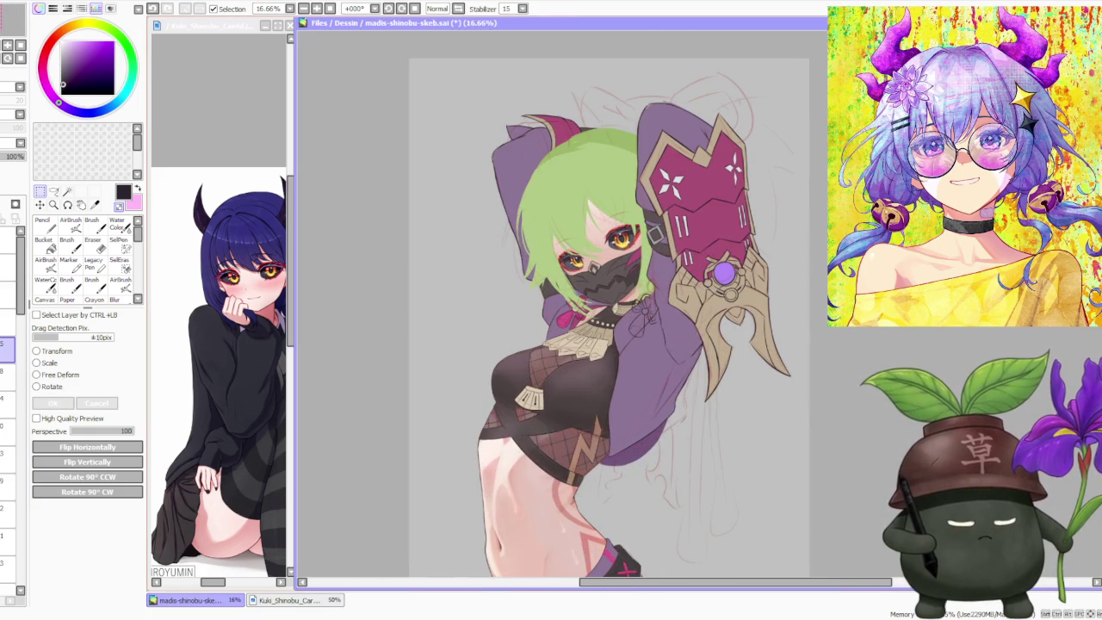
click(91, 222)
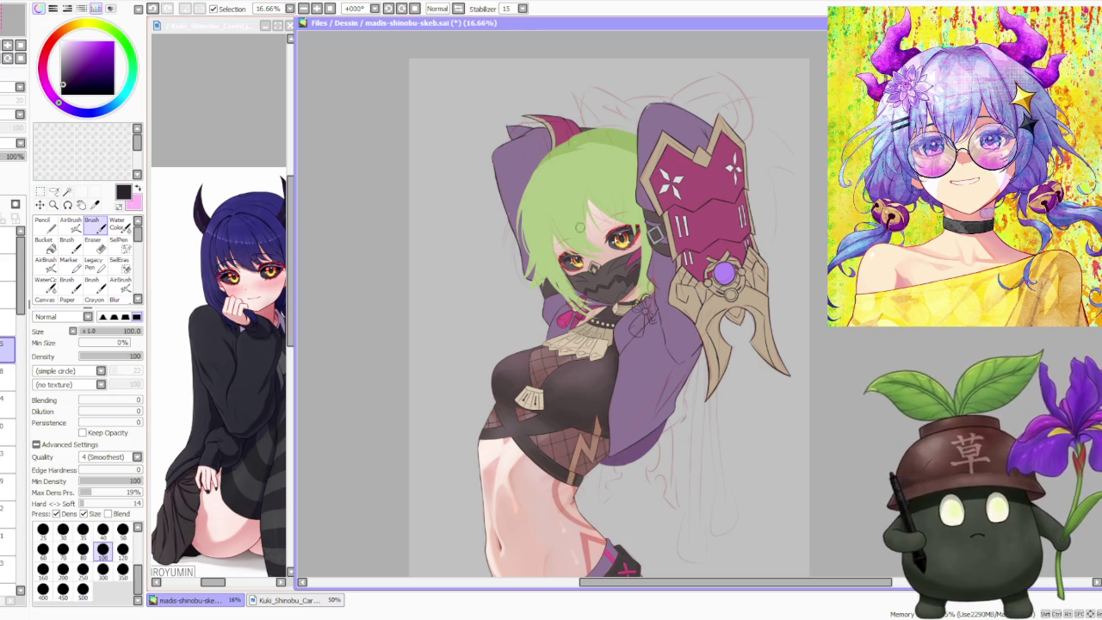
scroll(663, 283, up, 2)
scroll(659, 302, up, 3)
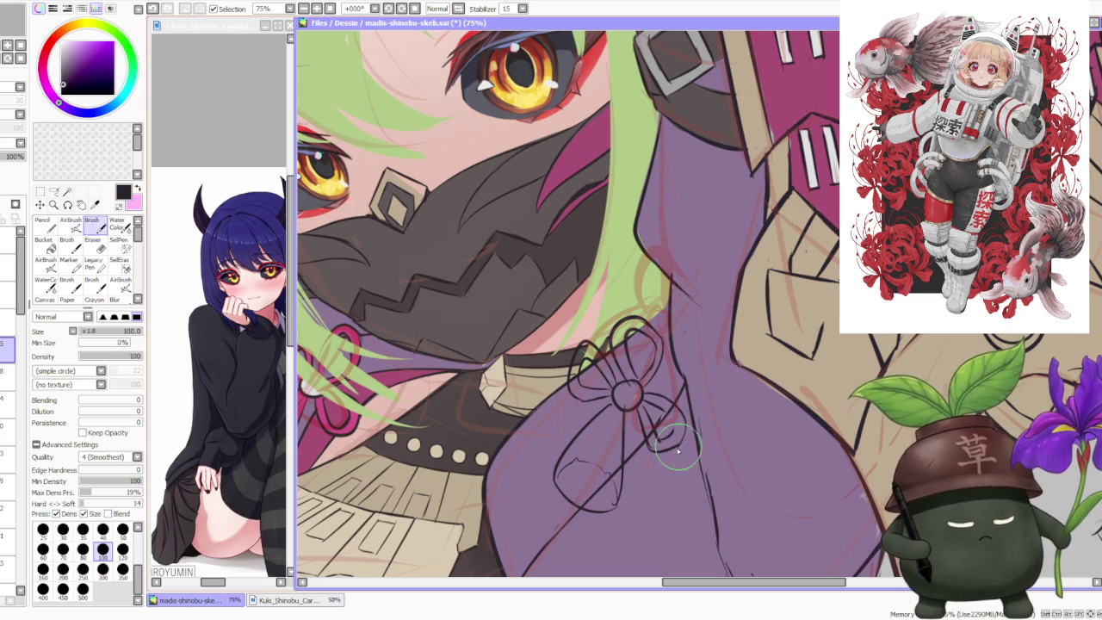
Step: At 75% zoom, redraw a short stroke on the bow's lower-right lobe
drag(673, 430, 659, 414)
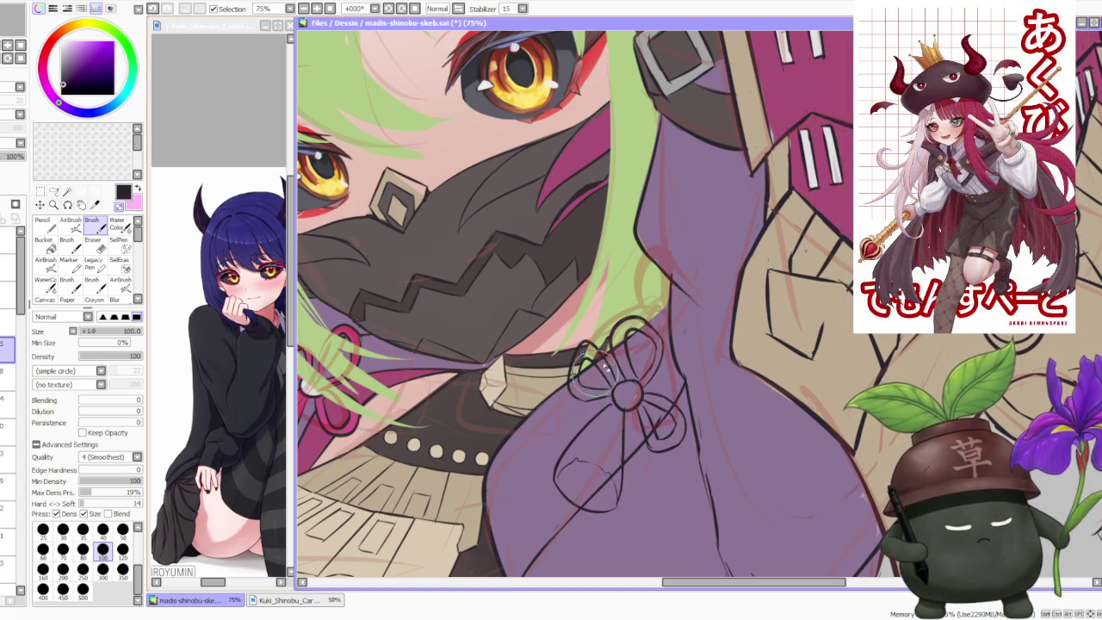
scroll(611, 362, down, 2)
scroll(663, 343, down, 1)
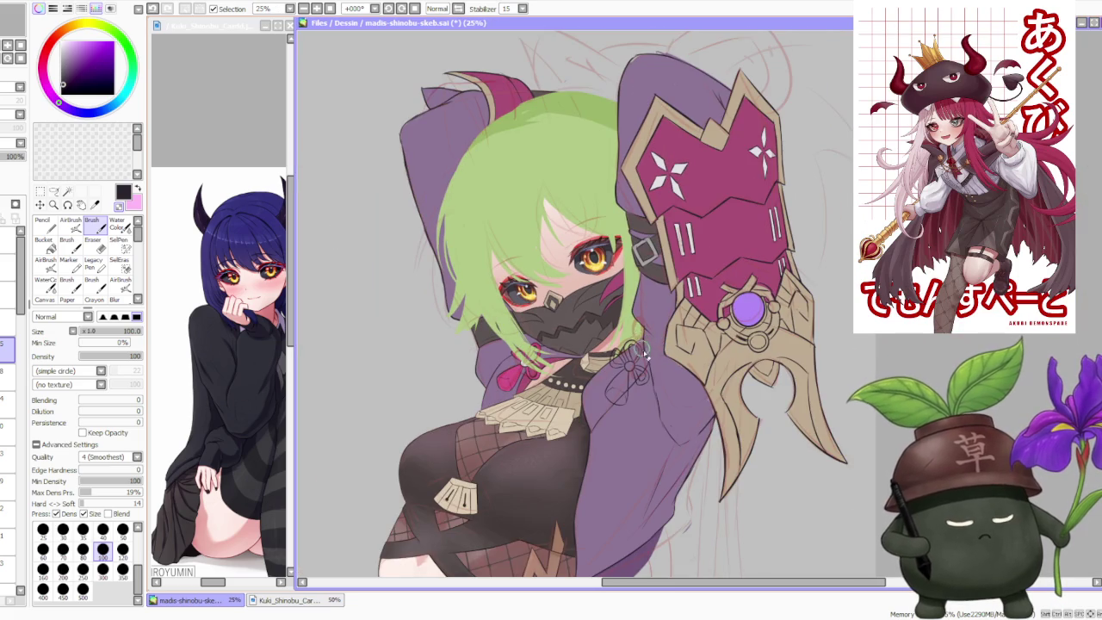
scroll(643, 348, up, 1)
key(l)
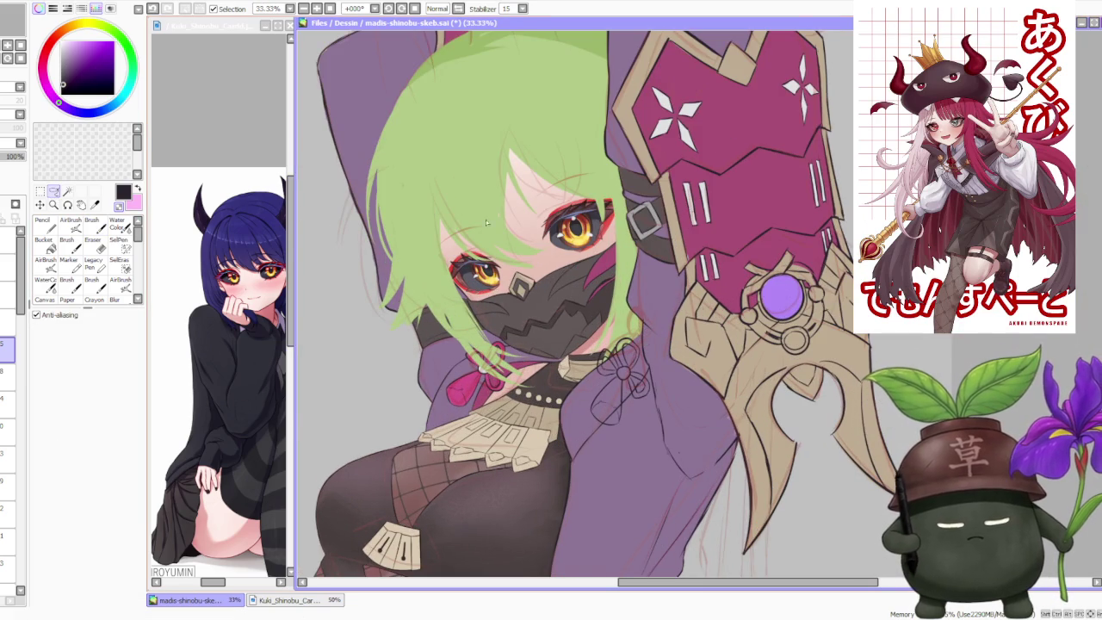
scroll(629, 341, up, 2)
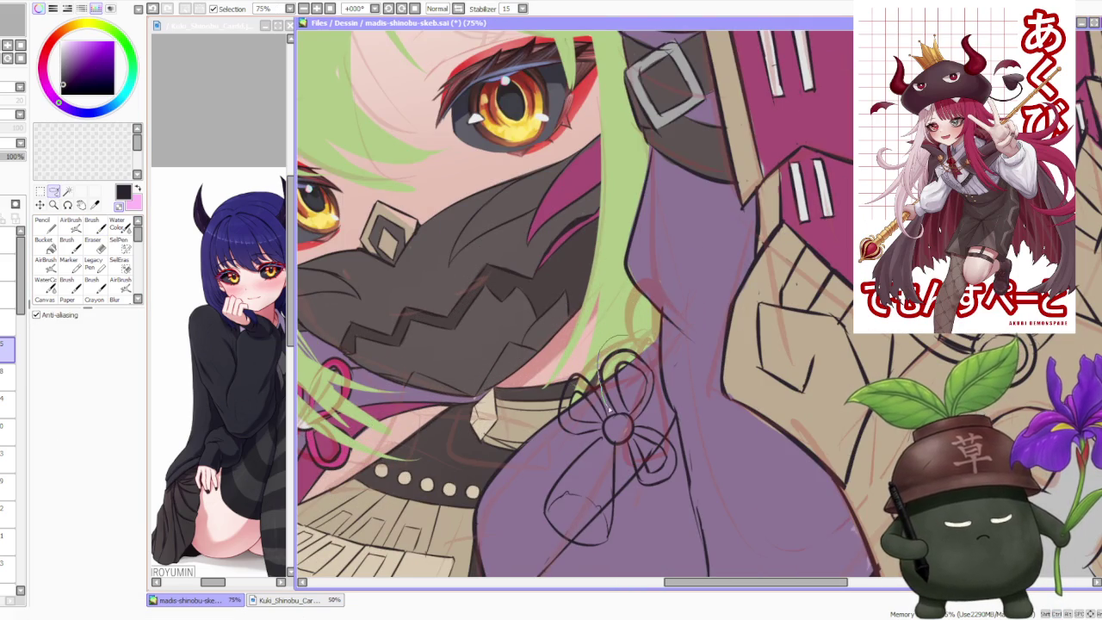
Step: Lasso the bow's upper loop, reshape it with Free Deform, and apply
mouse_move(666, 398)
mouse_down()
mouse_move(603, 357)
mouse_move(647, 344)
mouse_move(673, 352)
mouse_up()
key(ctrl+t)
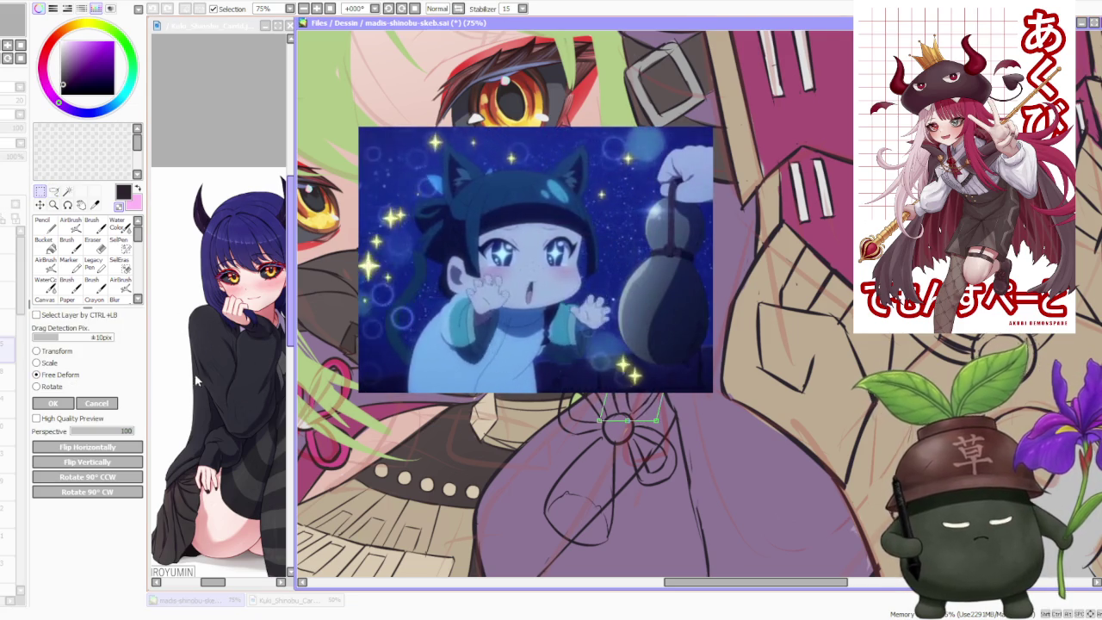
key(Return)
scroll(585, 310, down, 5)
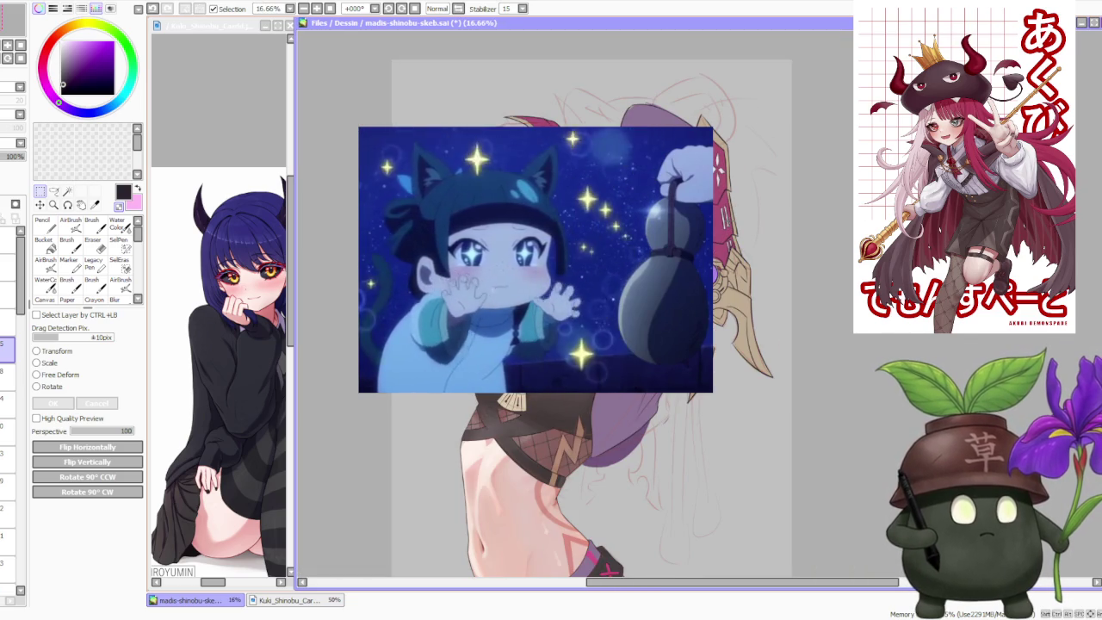
Step: Zoom out and back in to inspect the whole figure, then select the layer below
scroll(728, 222, down, 1)
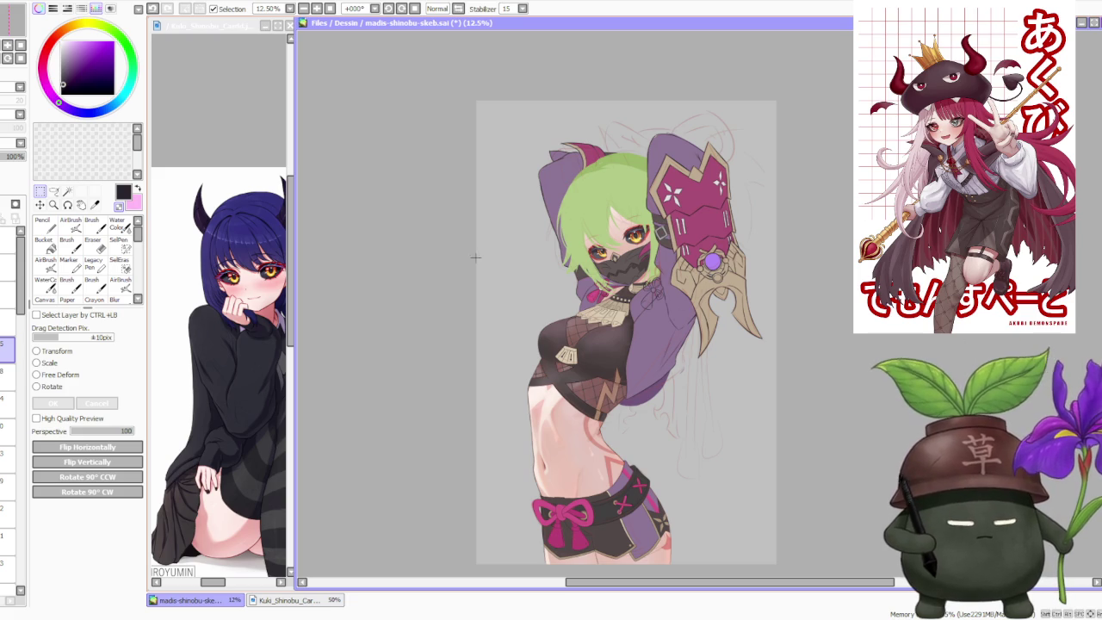
scroll(608, 310, up, 1)
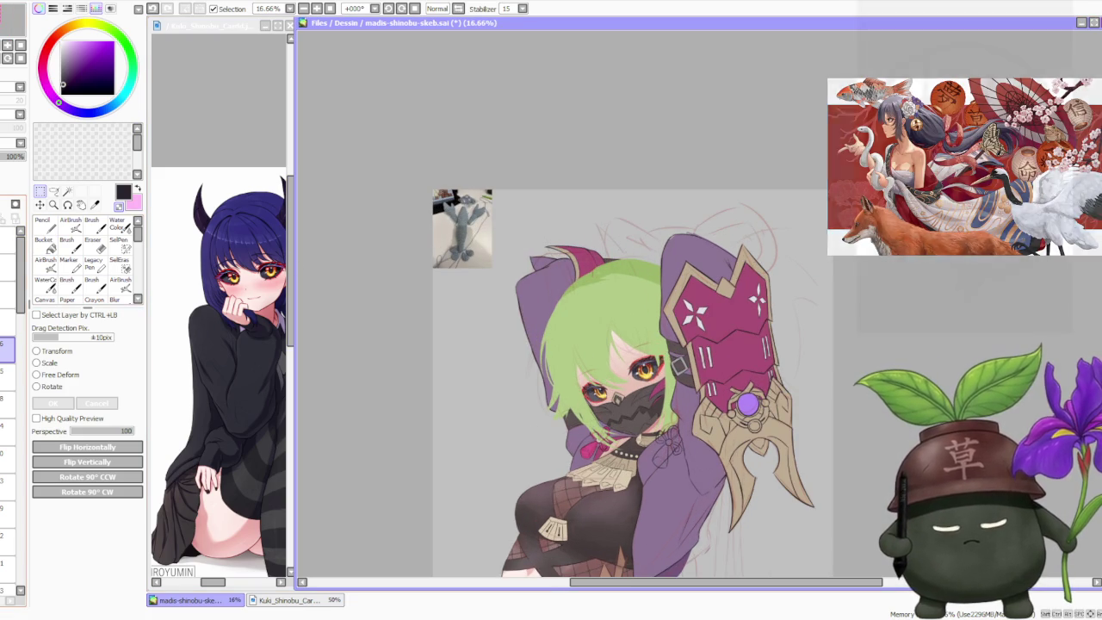
scroll(630, 184, down, 2)
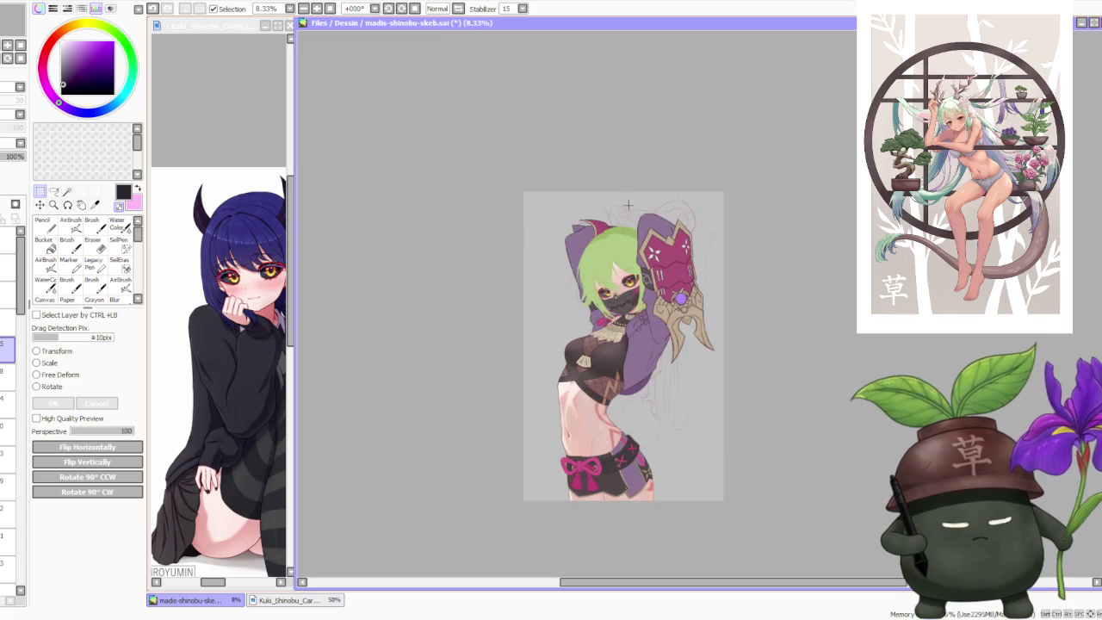
scroll(676, 330, up, 2)
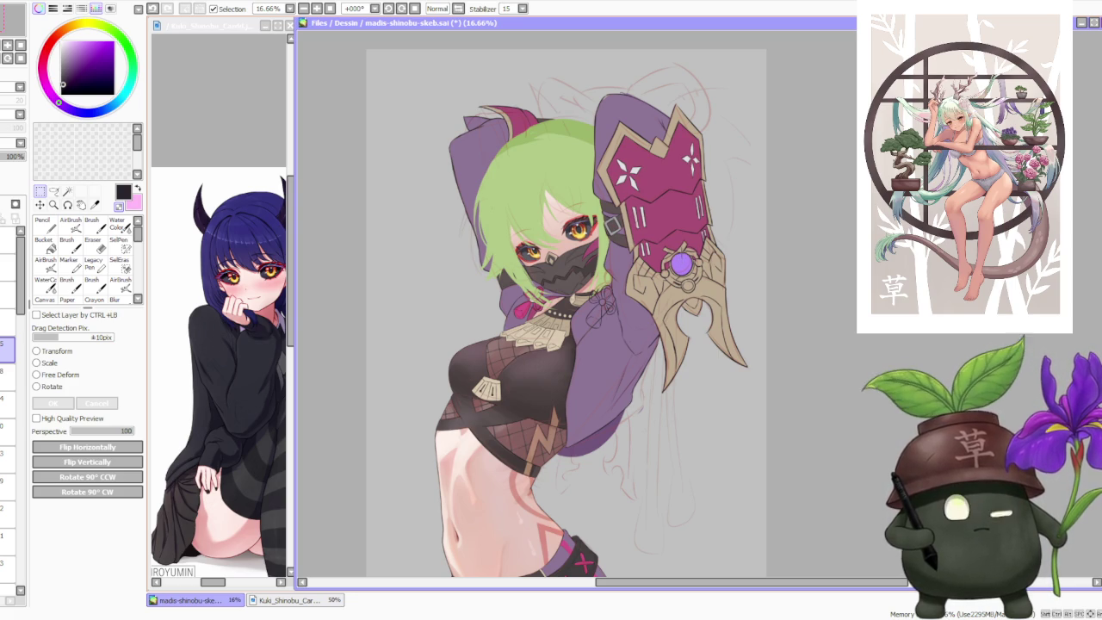
scroll(681, 264, down, 1)
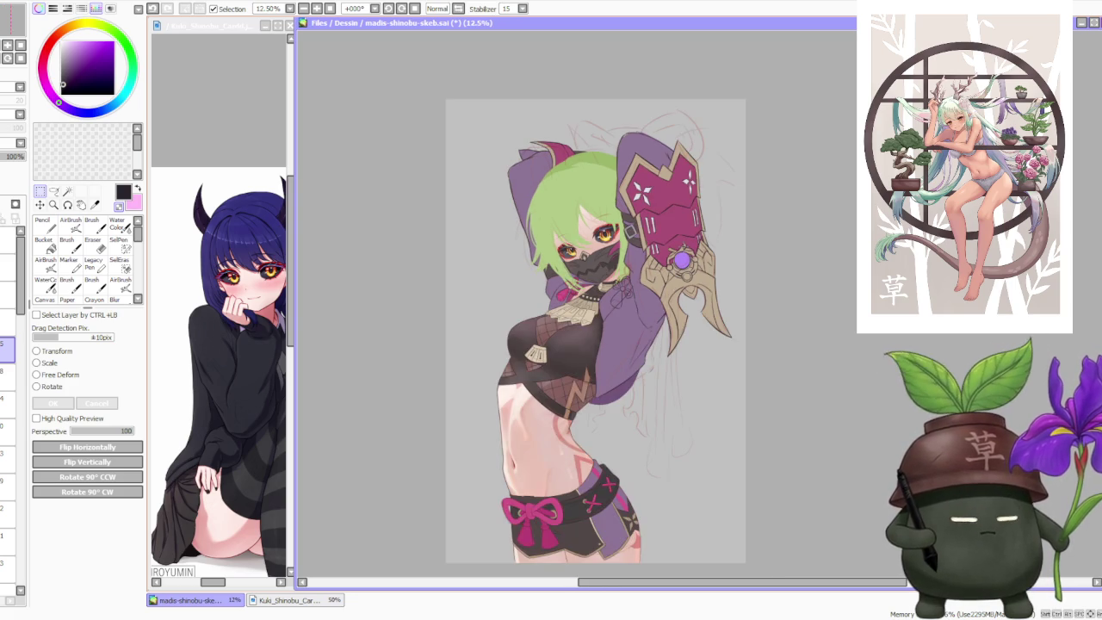
scroll(709, 241, up, 1)
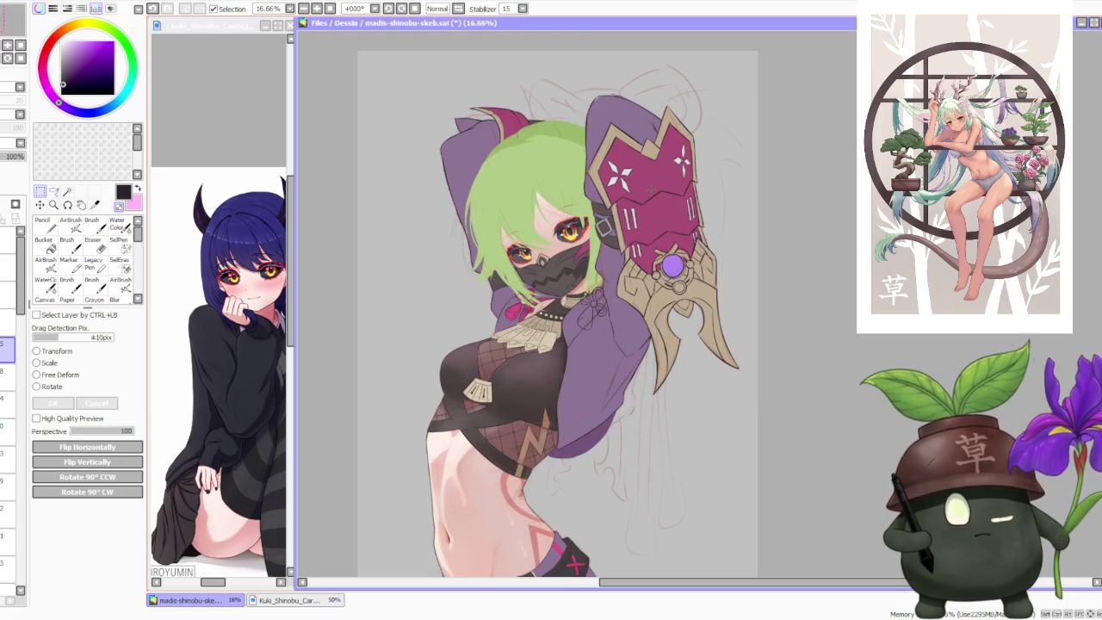
scroll(651, 189, up, 2)
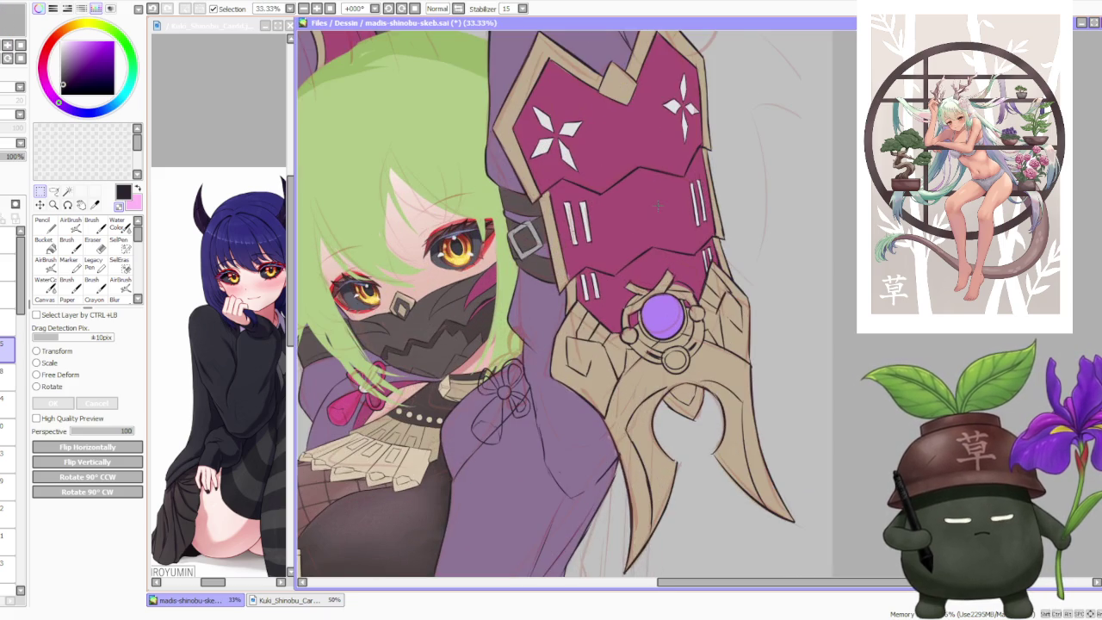
scroll(559, 200, down, 1)
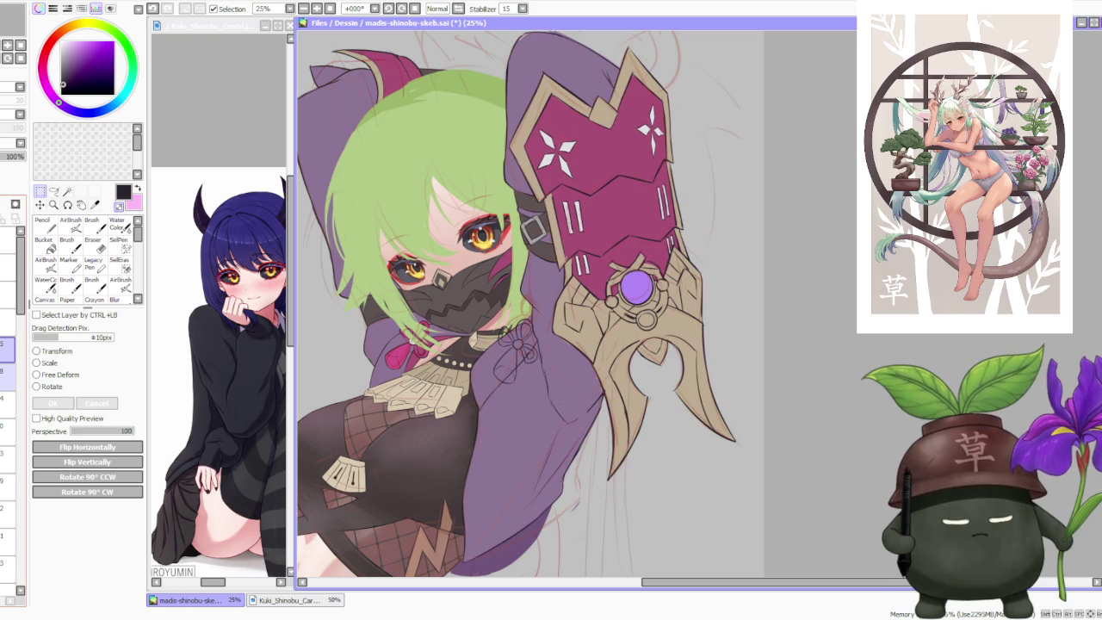
click(6, 372)
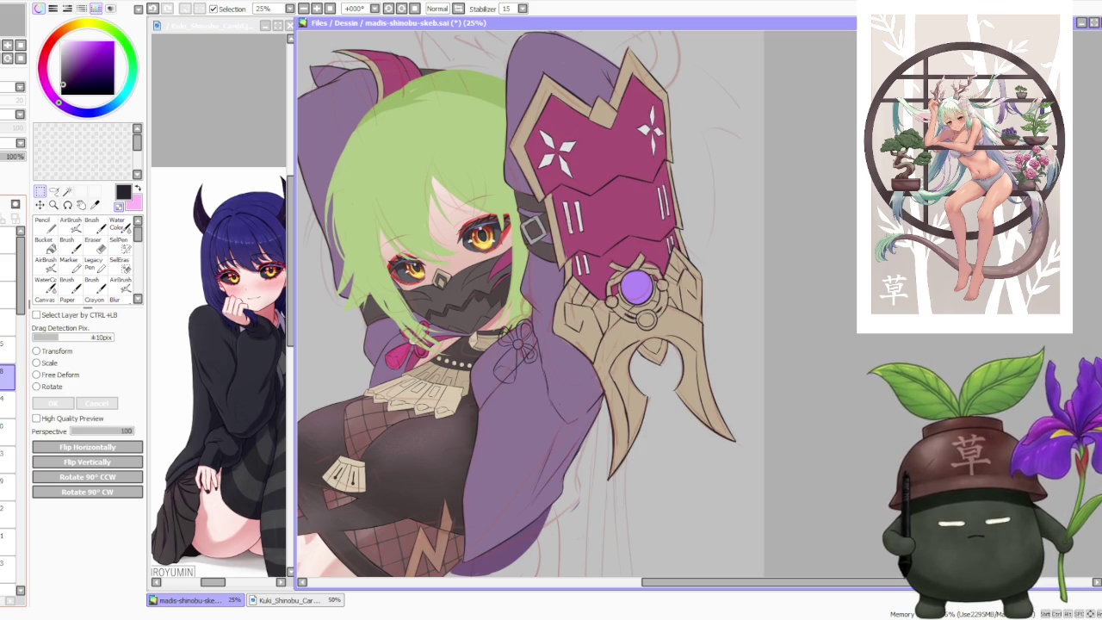
Step: With the Brush, redraw the collar bow's lower ribbon tail with a notched end
key(b)
scroll(533, 215, up, 2)
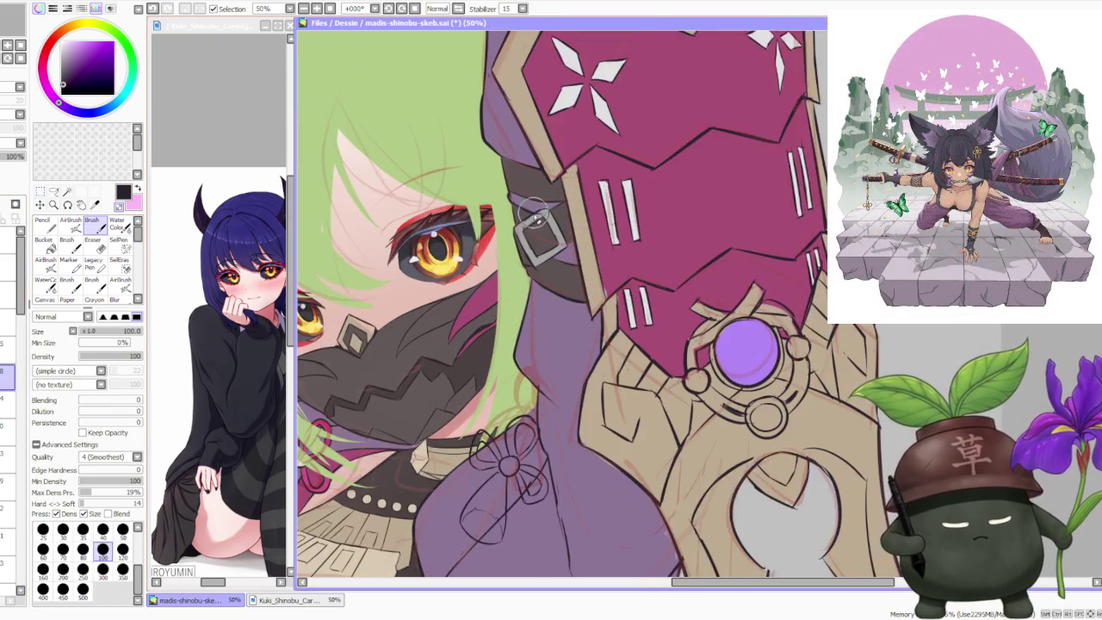
scroll(534, 215, up, 1)
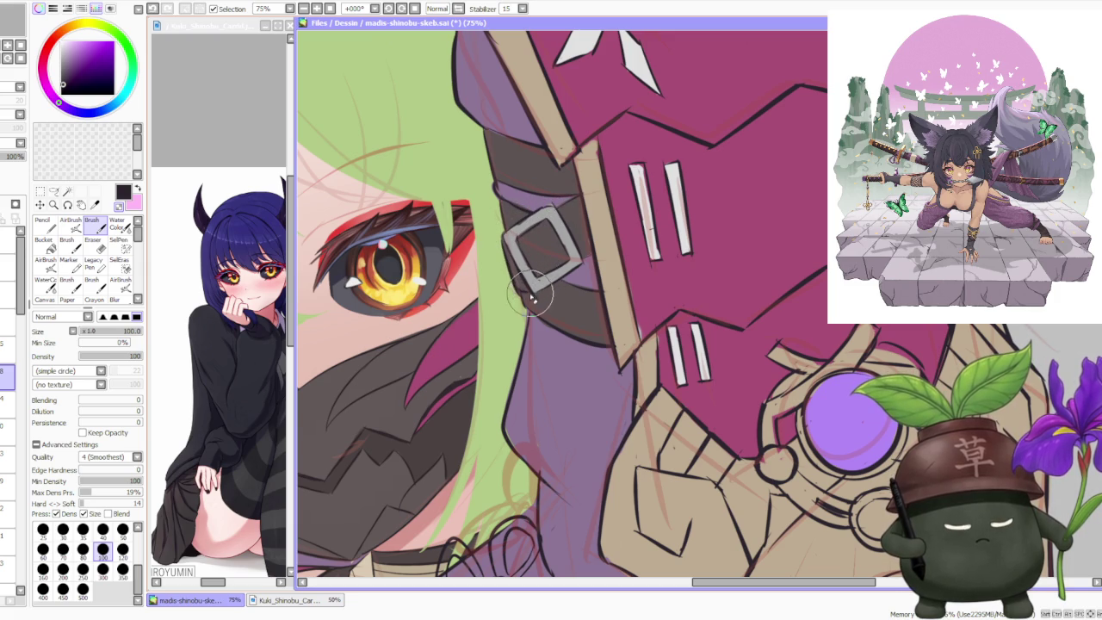
drag(533, 299, 553, 206)
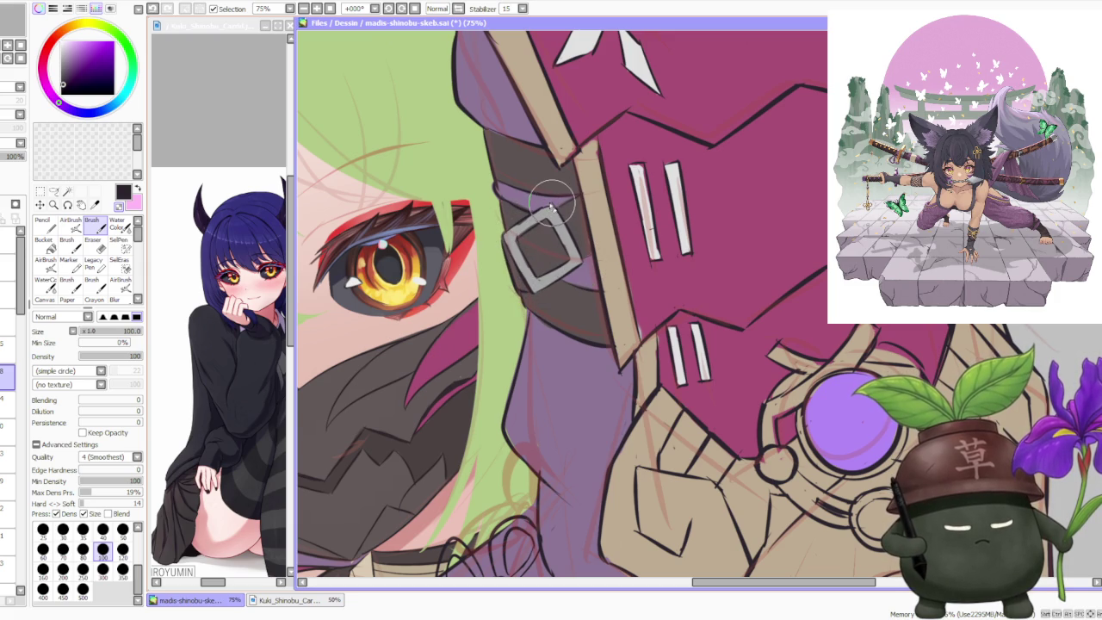
scroll(554, 212, down, 3)
scroll(503, 290, up, 1)
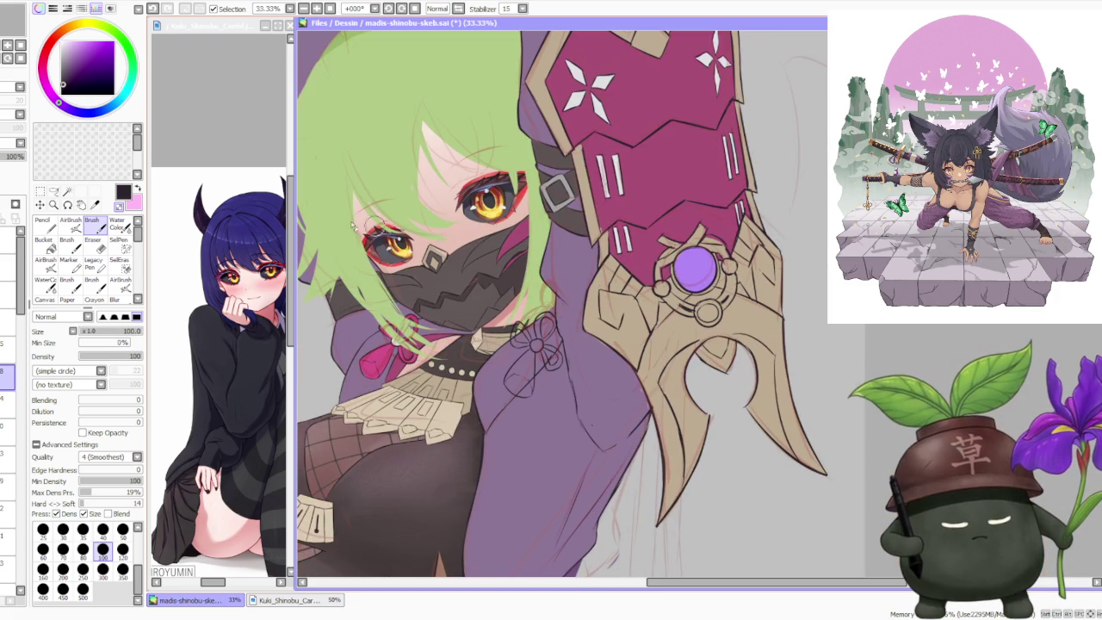
scroll(560, 323, up, 3)
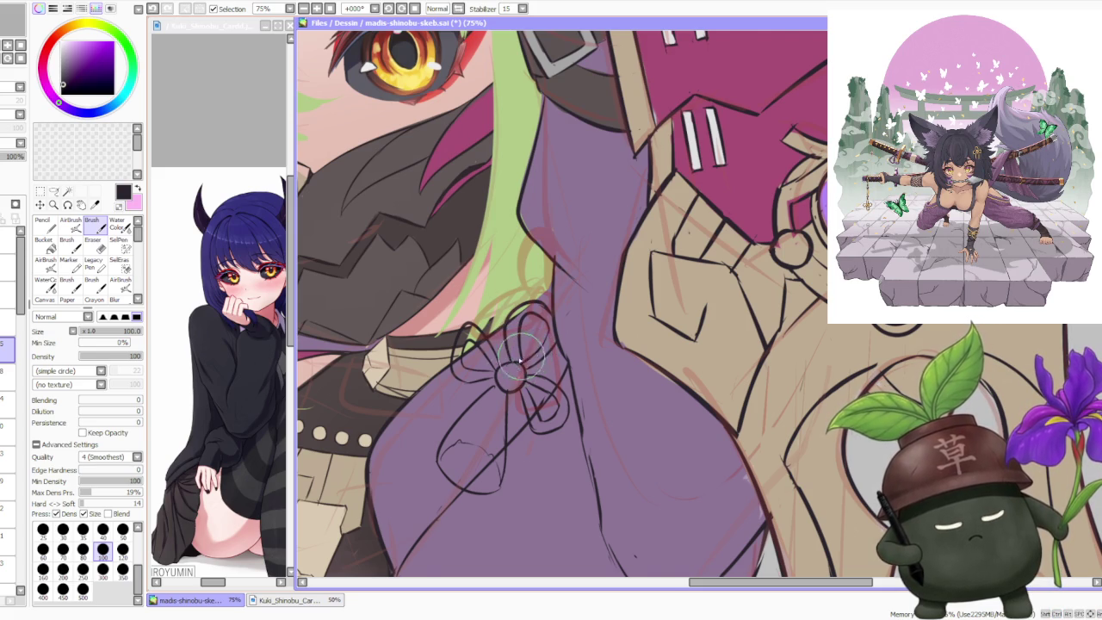
scroll(521, 360, down, 1)
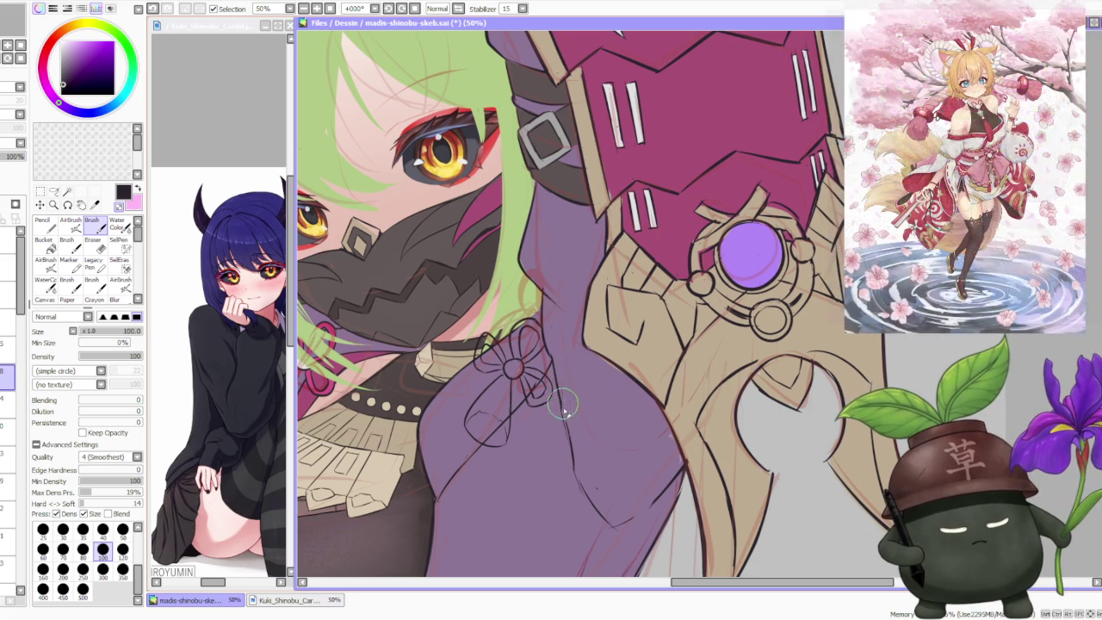
scroll(549, 390, up, 1)
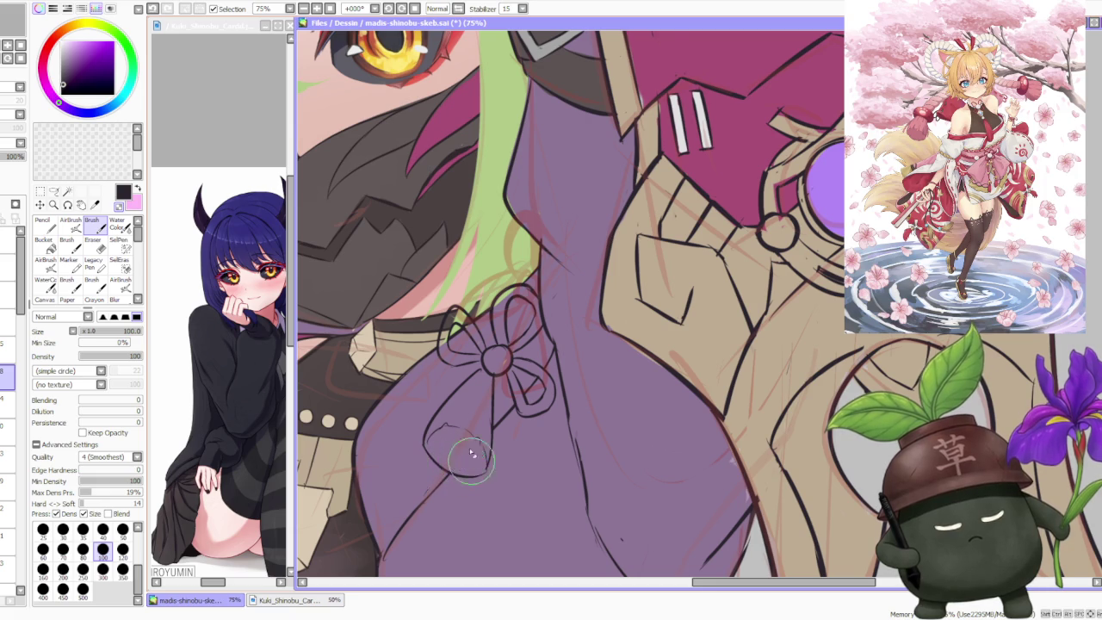
scroll(496, 344, down, 3)
scroll(507, 303, up, 4)
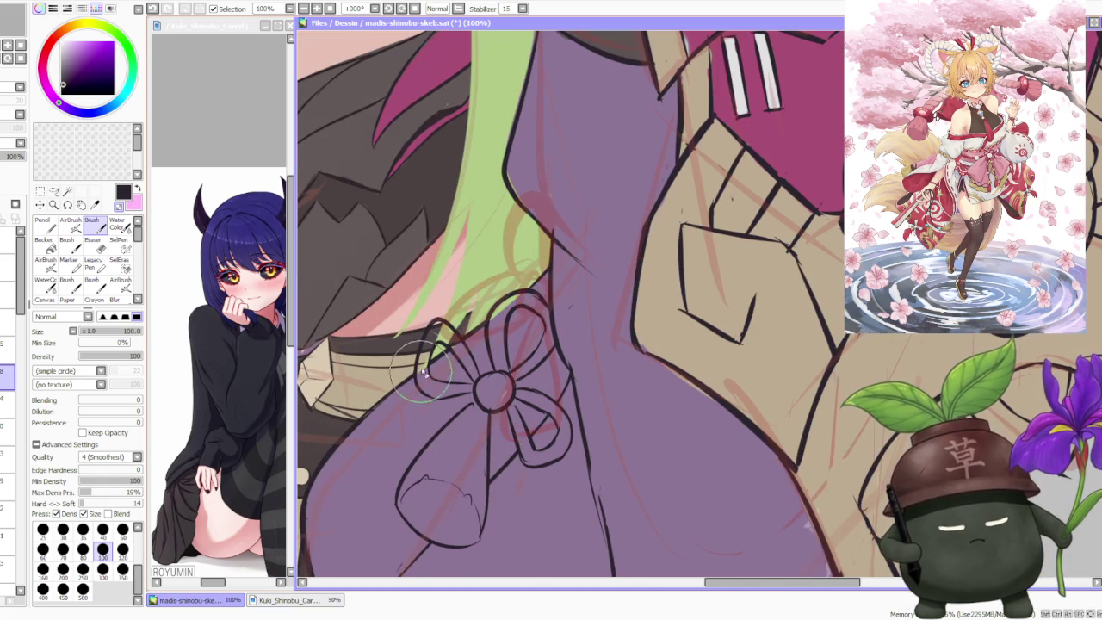
scroll(422, 372, down, 2)
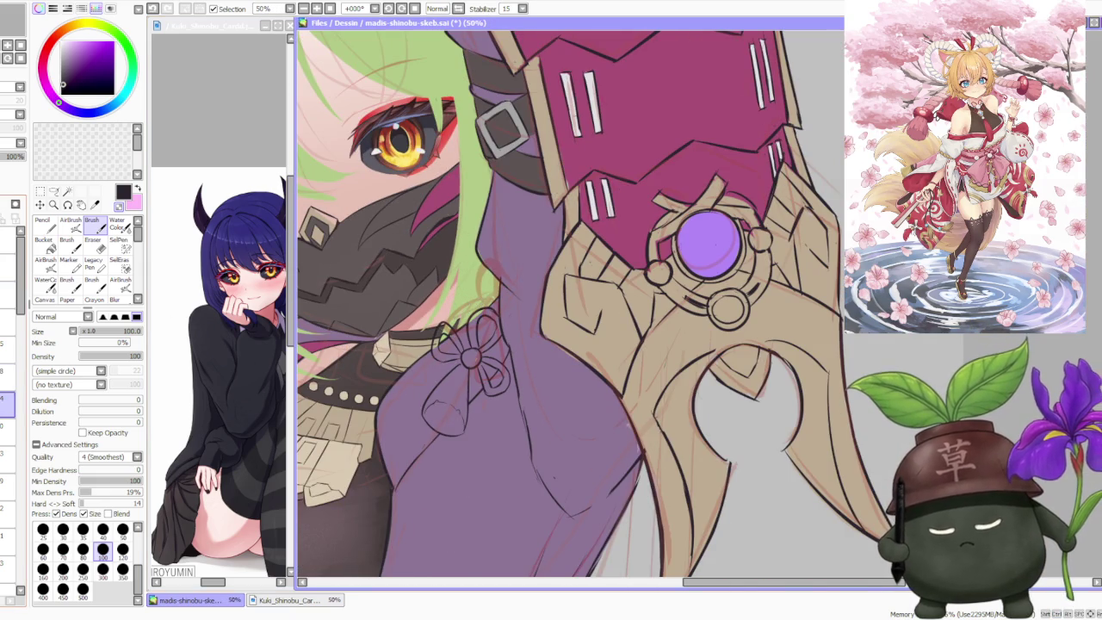
scroll(397, 269, down, 2)
Step: Pick magenta on the colour wheel and undo the stray pink stroke
alt+click(321, 325)
scroll(422, 306, up, 1)
scroll(426, 310, up, 2)
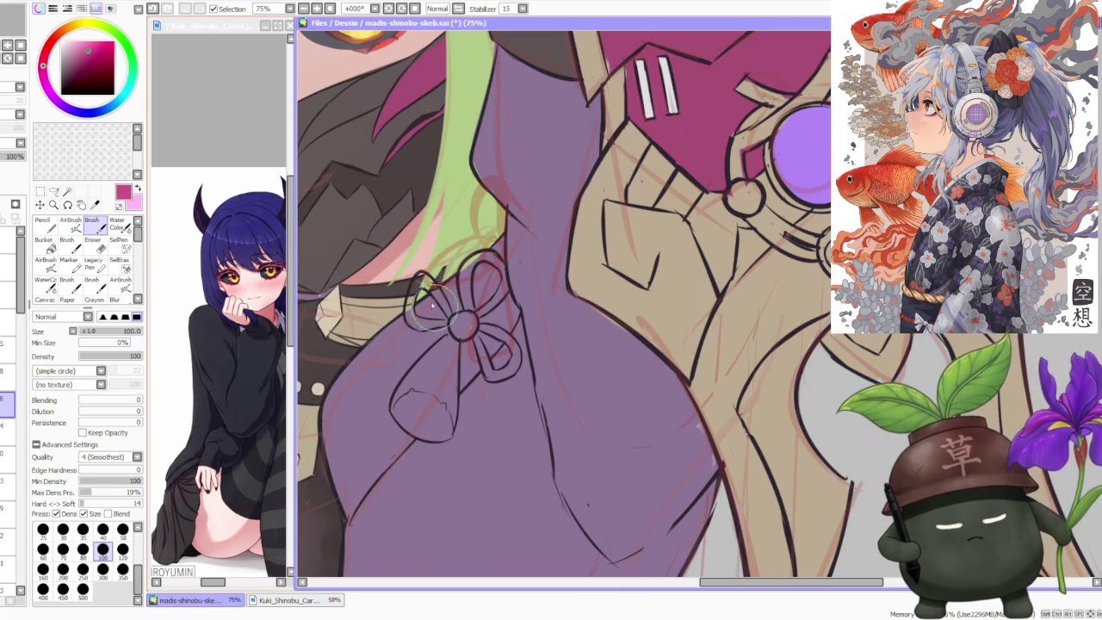
key(ctrl+z)
Step: Trace the bow's left and lower-right loops and ribbon tails in magenta
mouse_move(435, 293)
mouse_down()
mouse_move(420, 277)
mouse_move(412, 319)
mouse_up()
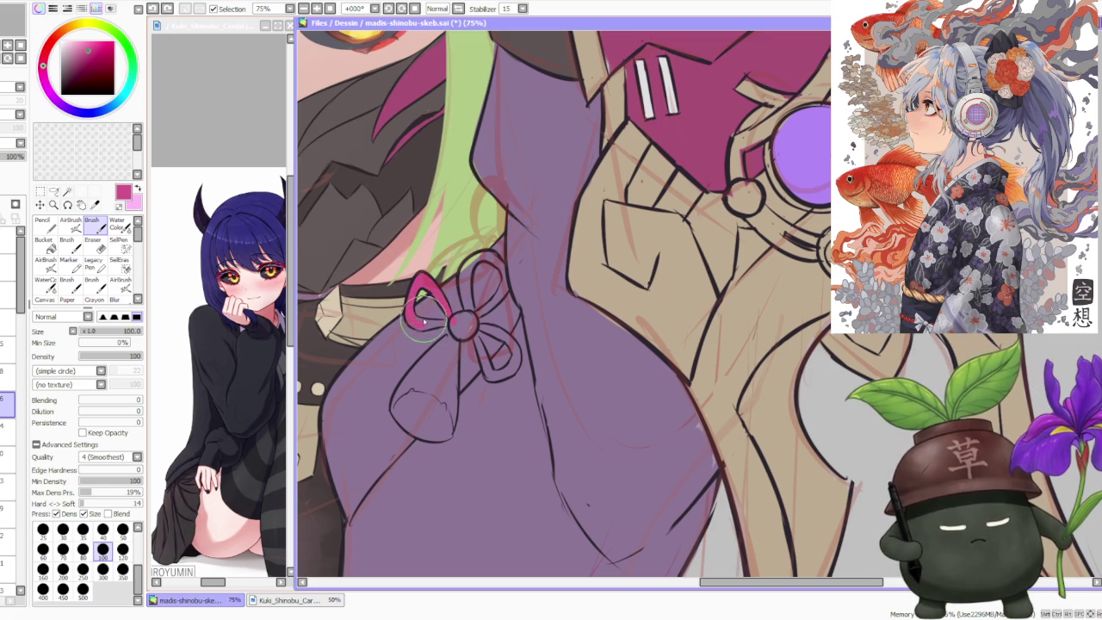
drag(449, 324, 433, 325)
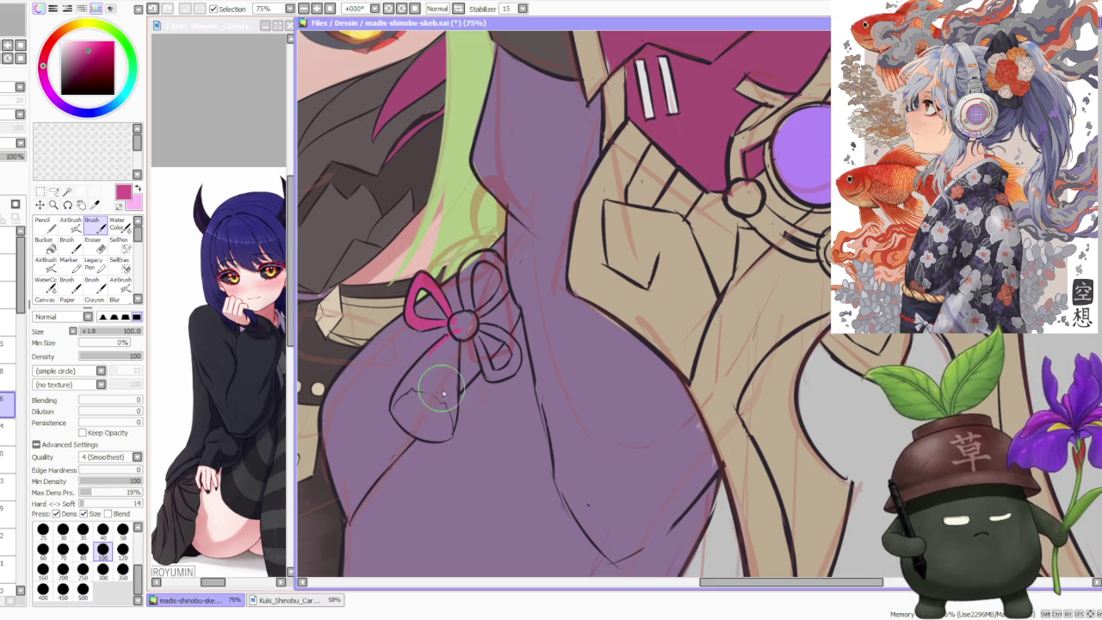
mouse_move(451, 433)
mouse_down()
mouse_move(457, 349)
mouse_move(450, 422)
mouse_move(434, 439)
mouse_move(458, 341)
mouse_up()
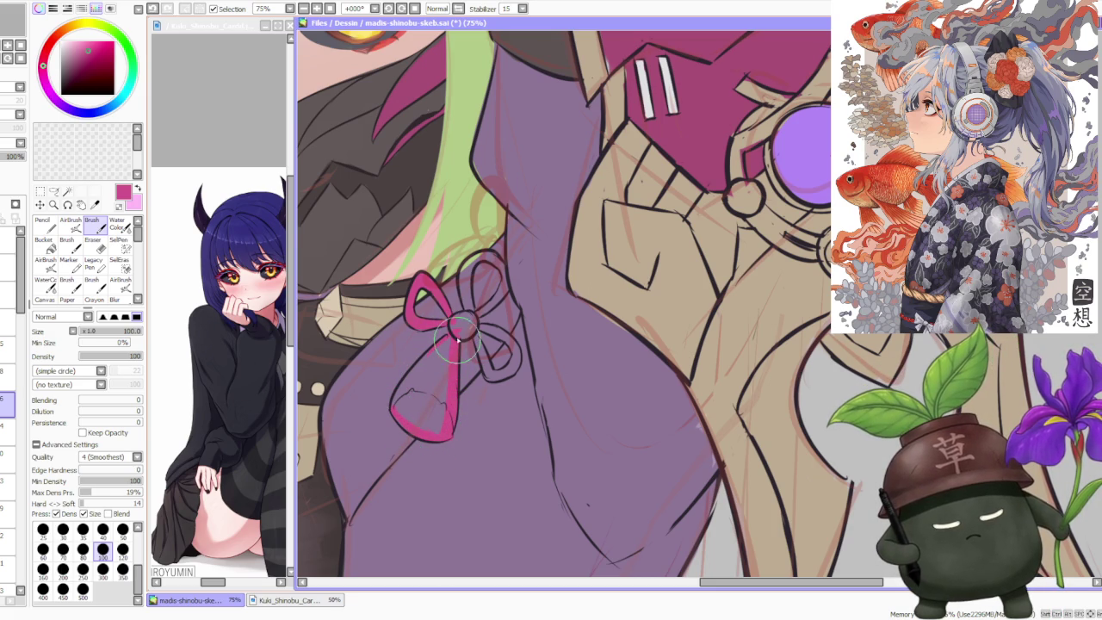
mouse_move(394, 405)
mouse_down()
mouse_move(435, 327)
mouse_move(467, 334)
mouse_up()
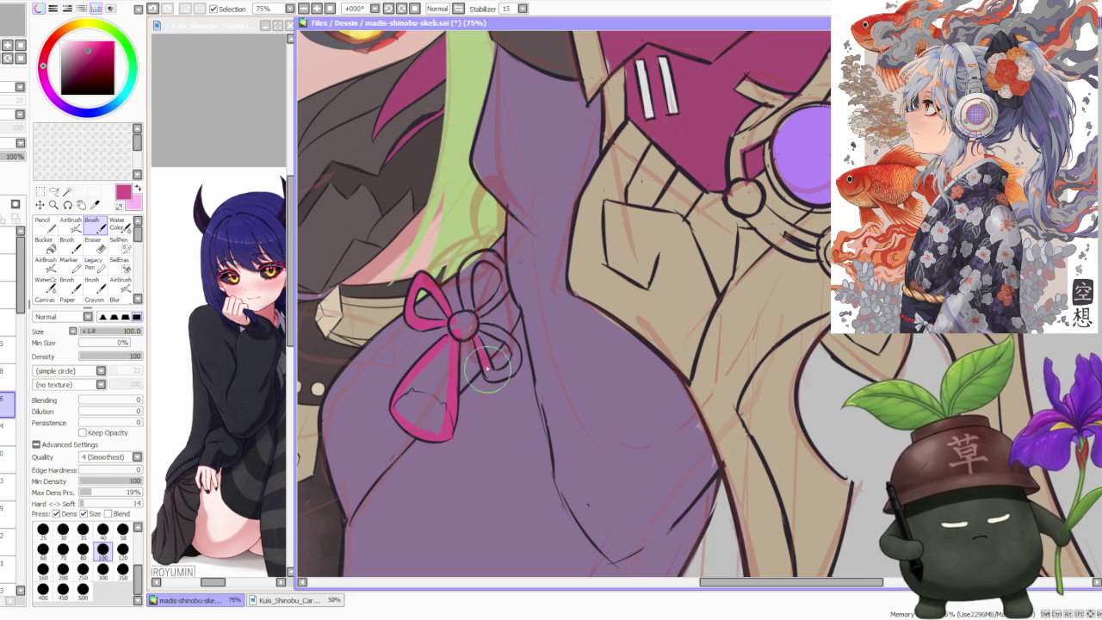
mouse_move(490, 379)
mouse_down()
mouse_move(508, 366)
mouse_move(487, 329)
mouse_move(503, 339)
mouse_up()
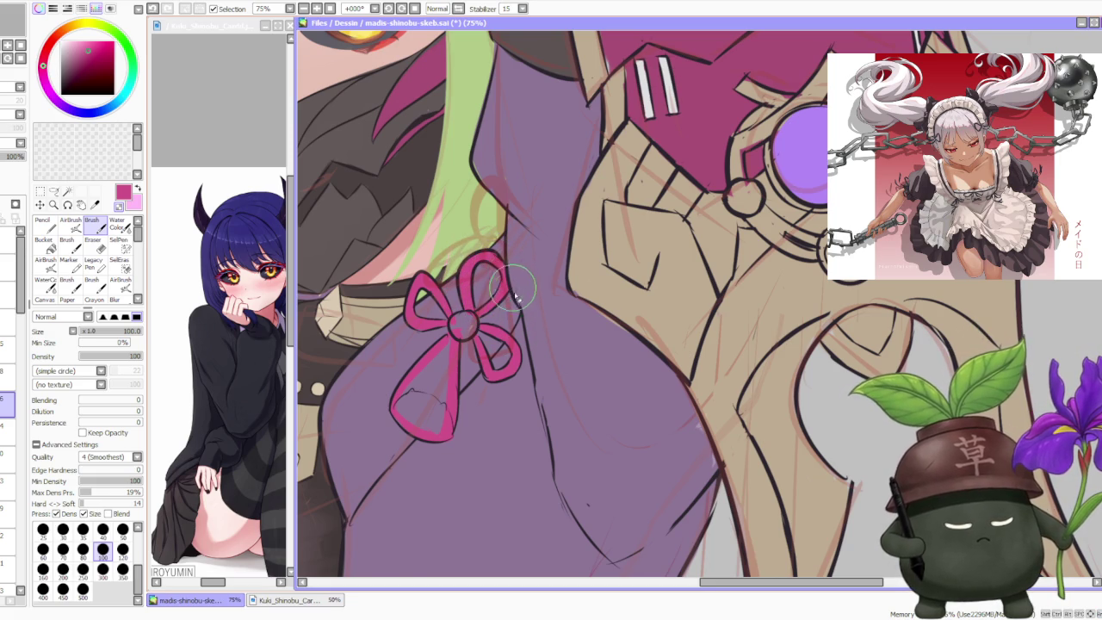
scroll(517, 284, down, 2)
scroll(482, 267, down, 1)
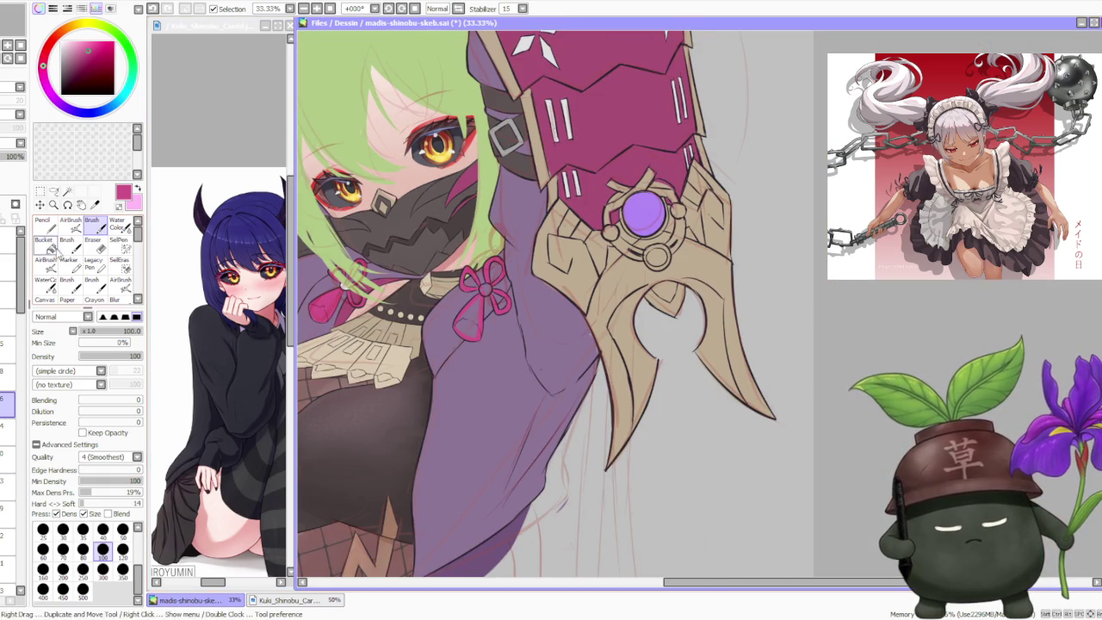
Step: Bucket-fill the bow's loops and tail with solid magenta, then return to the Brush
key(g)
click(472, 312)
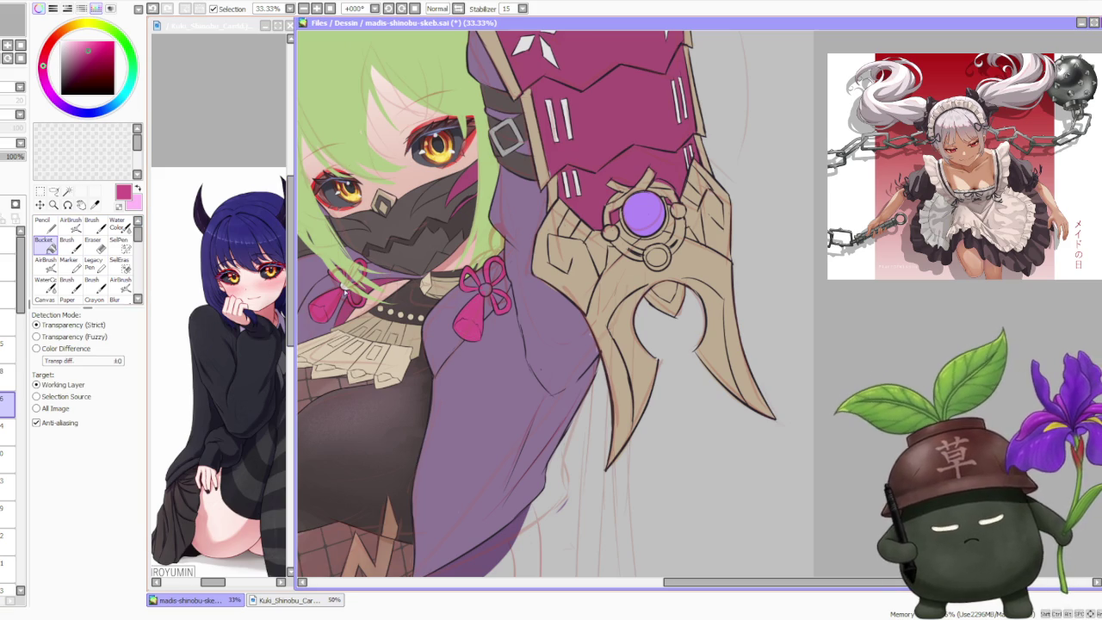
key(b)
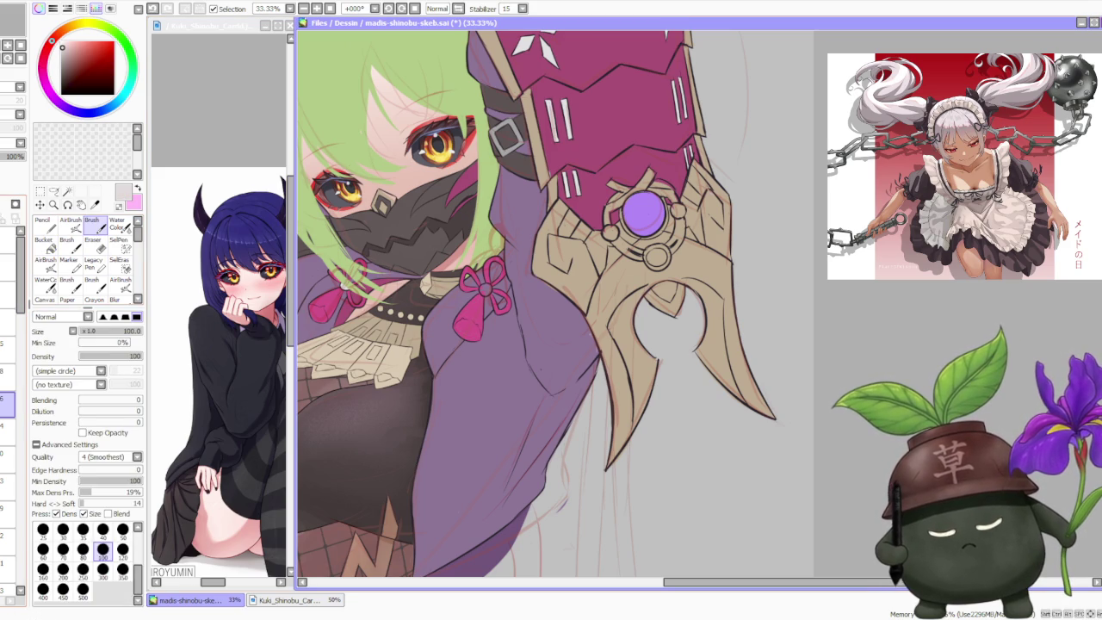
scroll(478, 297, up, 2)
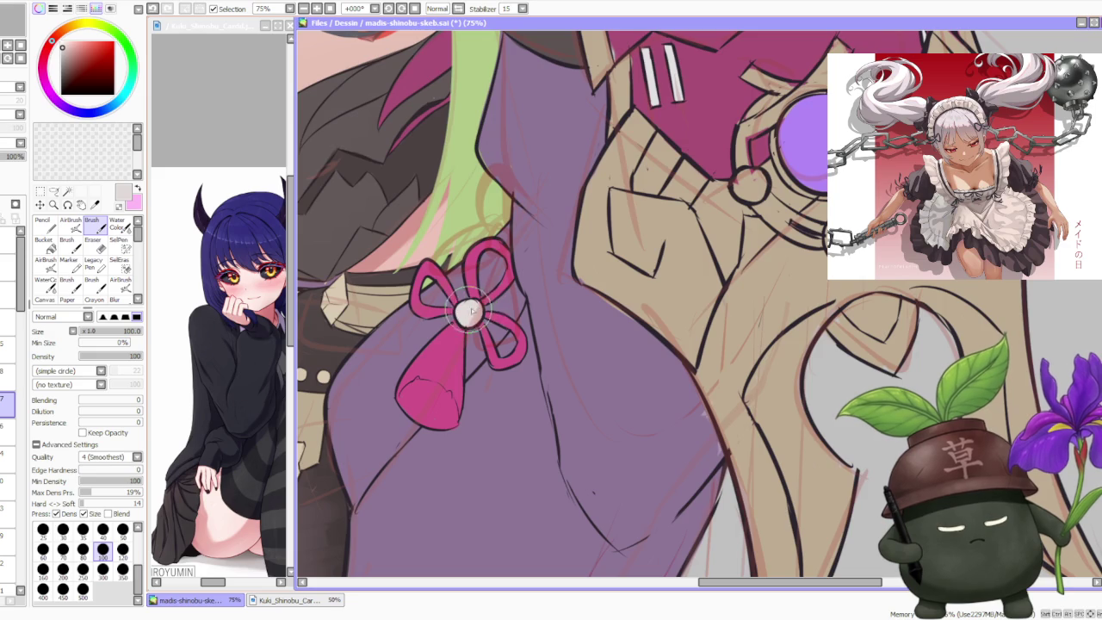
scroll(482, 297, down, 3)
scroll(530, 226, down, 2)
scroll(525, 215, down, 1)
scroll(552, 198, down, 2)
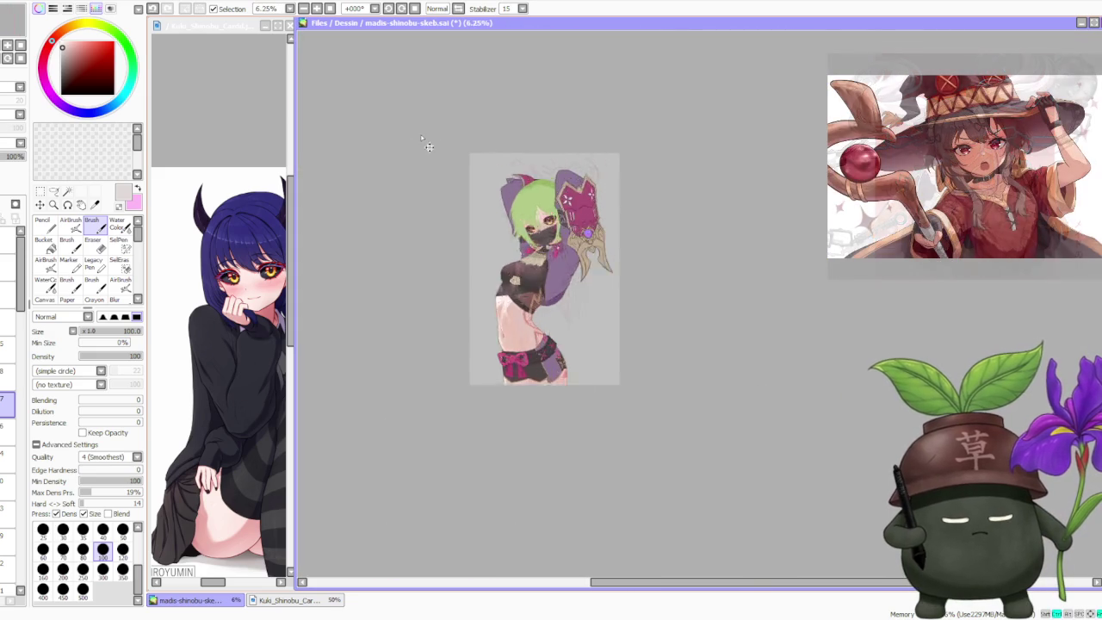
scroll(474, 155, up, 3)
scroll(701, 362, down, 1)
scroll(748, 418, up, 3)
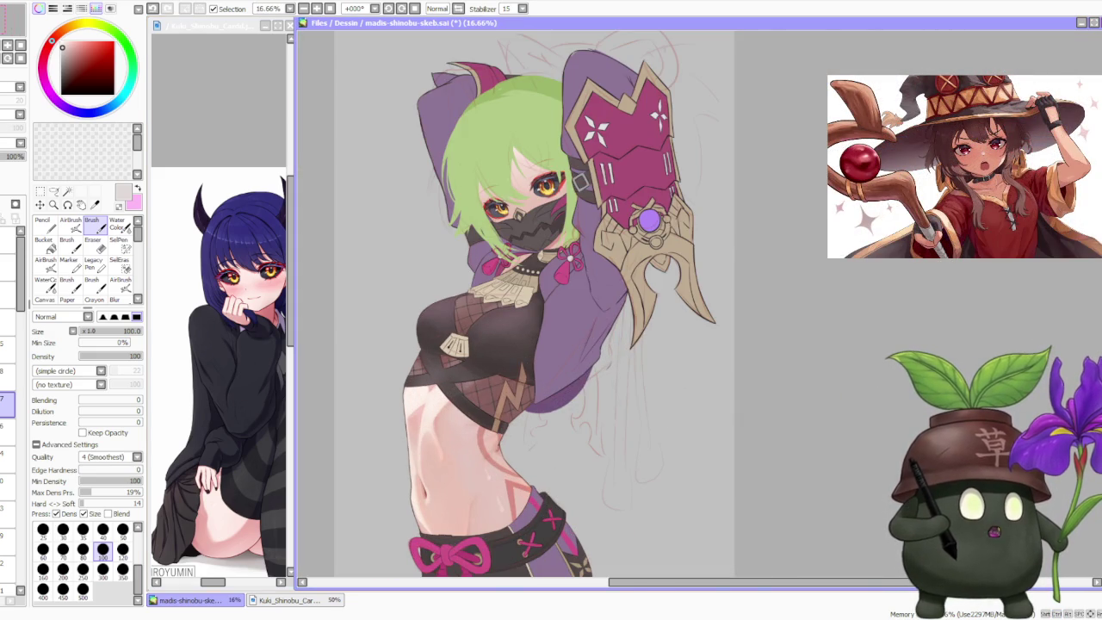
Step: Paste the crochet dog reference photo onto the canvas
key(alt+Tab)
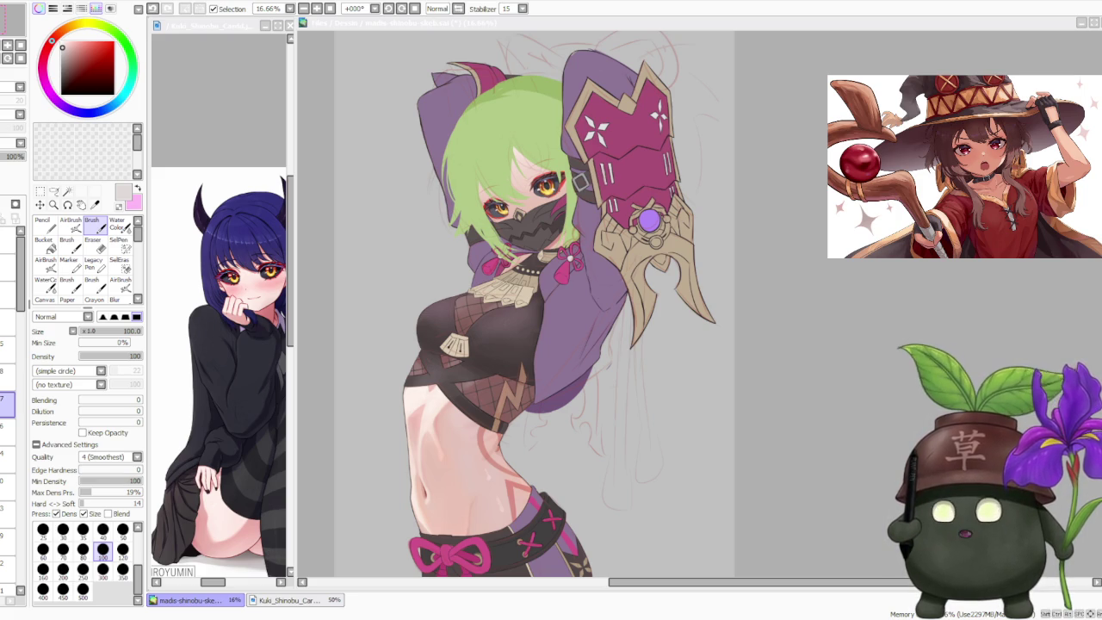
key(alt+Tab)
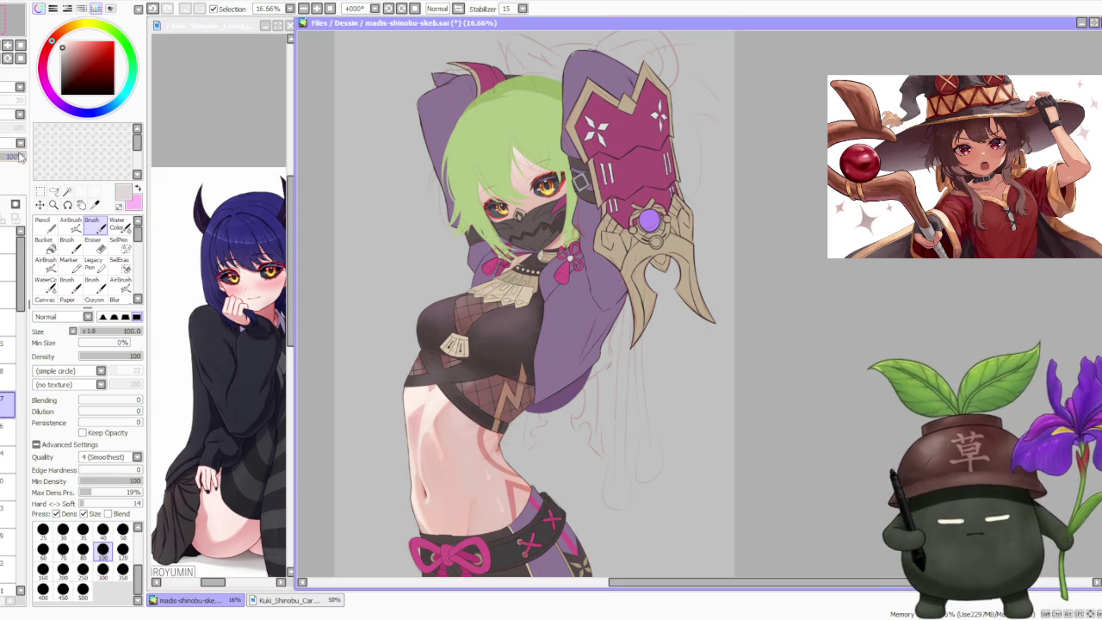
click(7, 344)
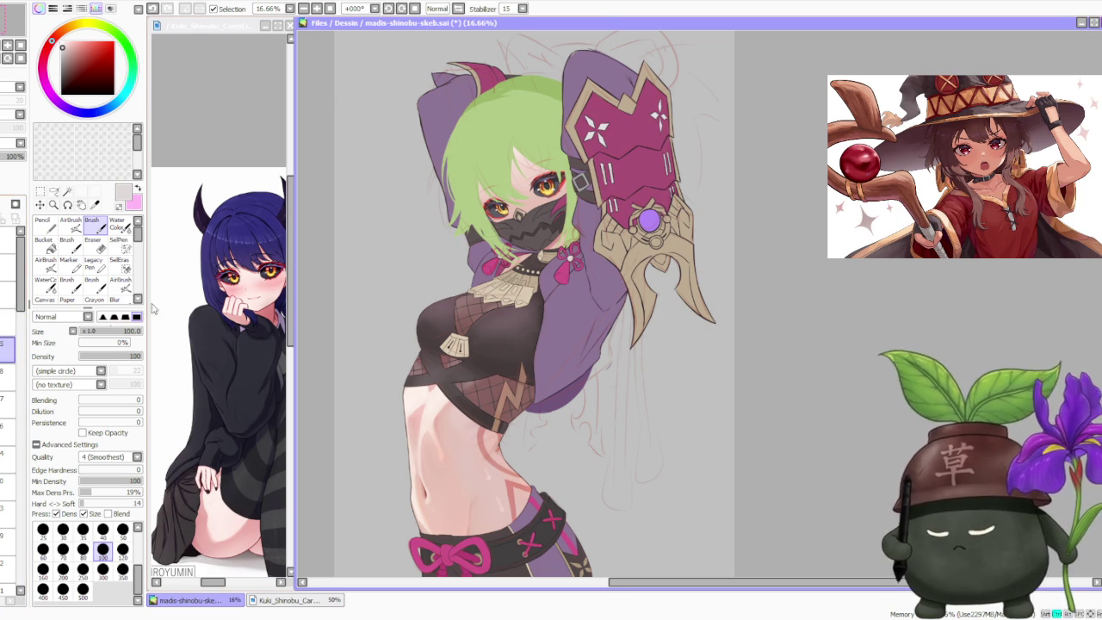
scroll(552, 342, down, 2)
Step: Swap the front-view dog photo for a side view of the crochet dog in its polka-dot bandana
scroll(411, 139, up, 2)
scroll(516, 197, up, 2)
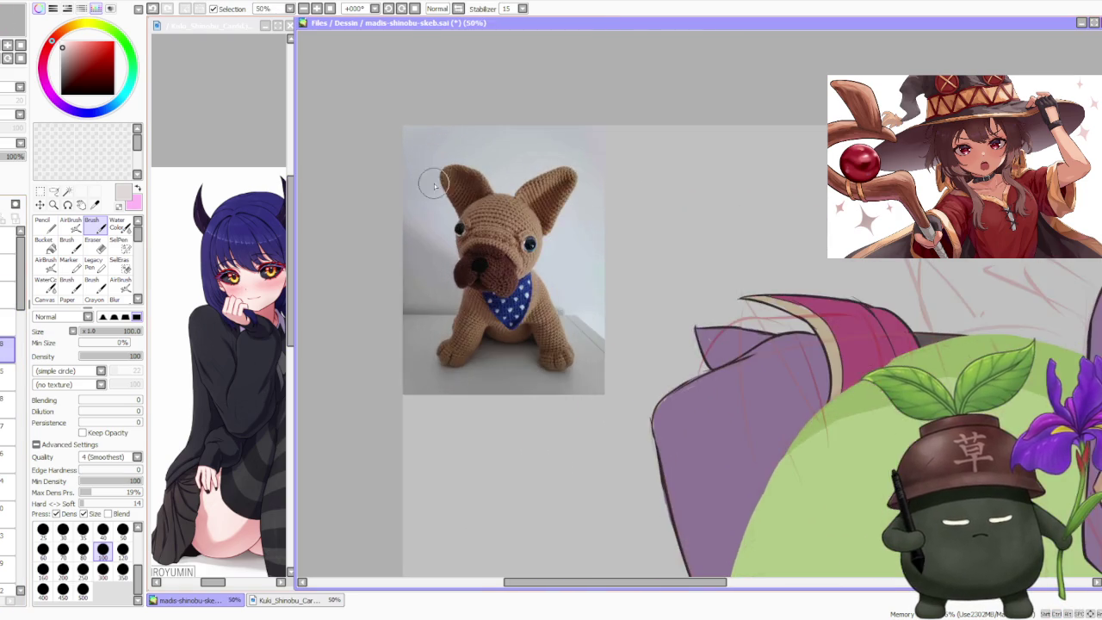
scroll(493, 230, up, 1)
scroll(491, 241, up, 1)
scroll(487, 254, down, 1)
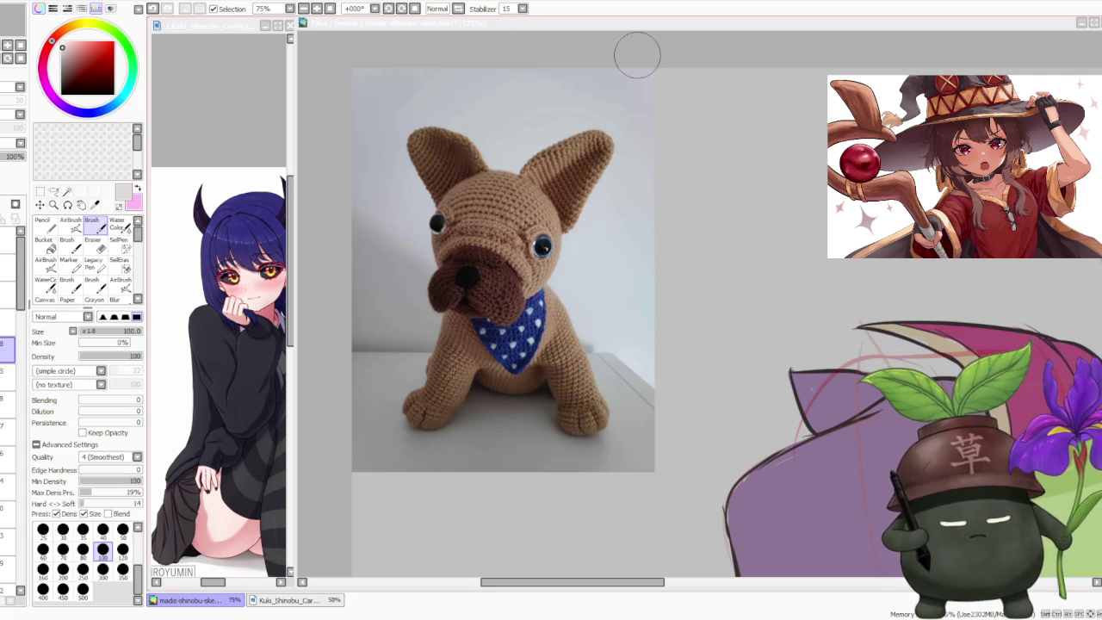
click(637, 54)
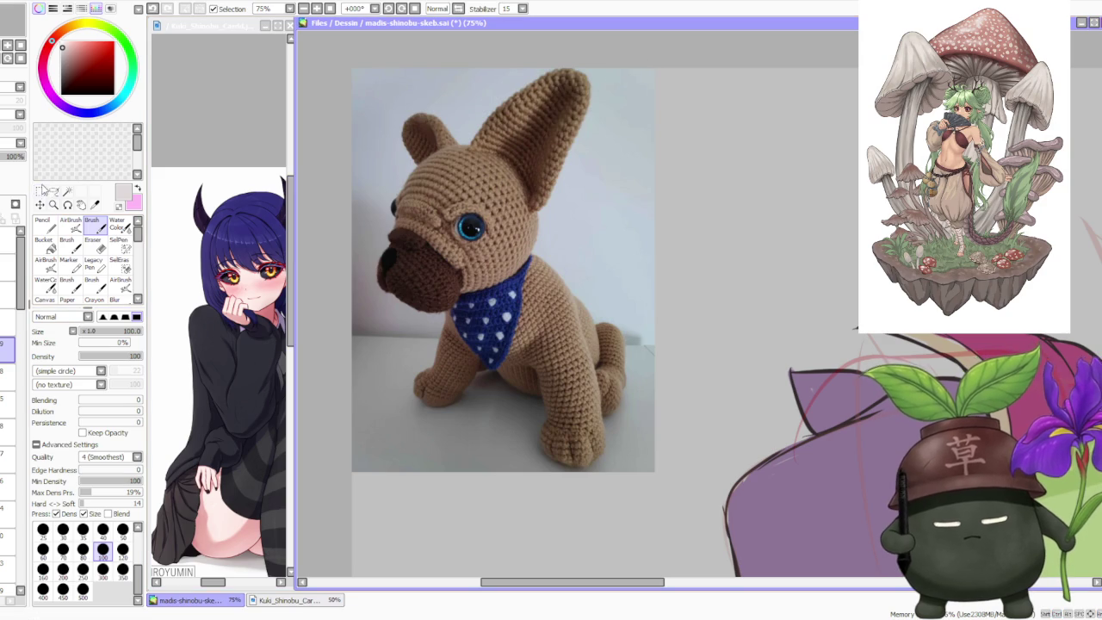
scroll(558, 214, down, 1)
scroll(558, 213, up, 2)
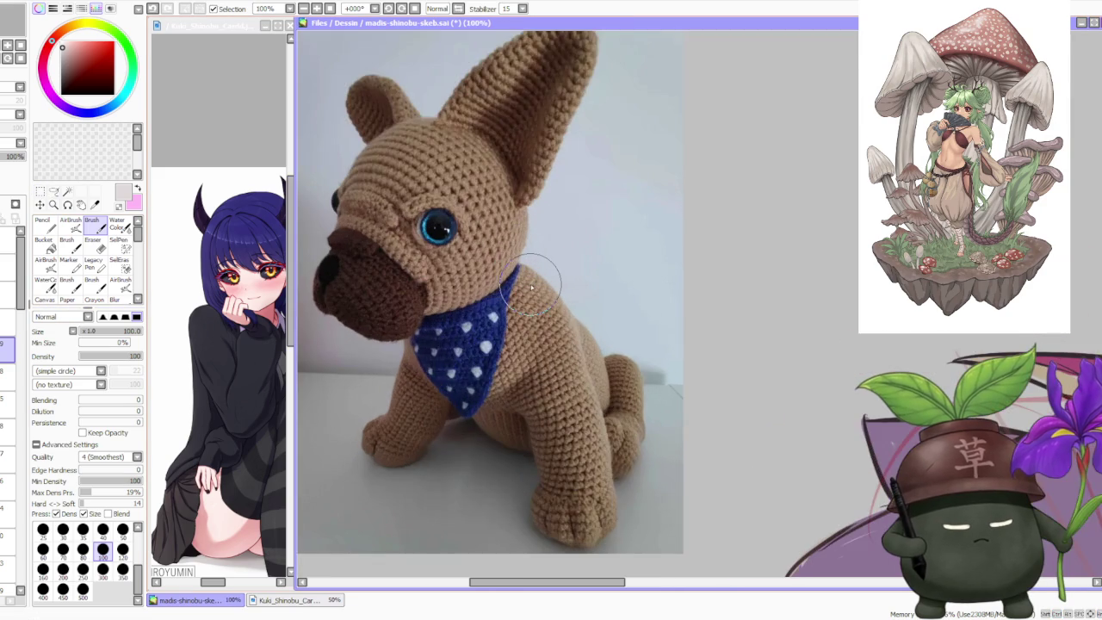
scroll(532, 287, down, 1)
scroll(544, 272, down, 1)
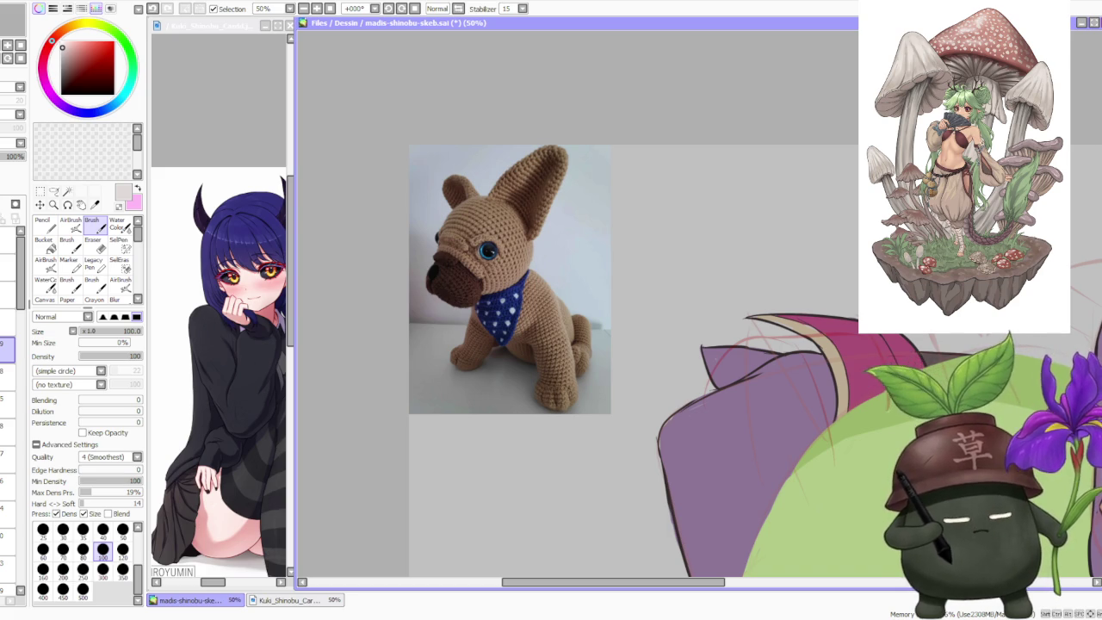
scroll(486, 302, up, 2)
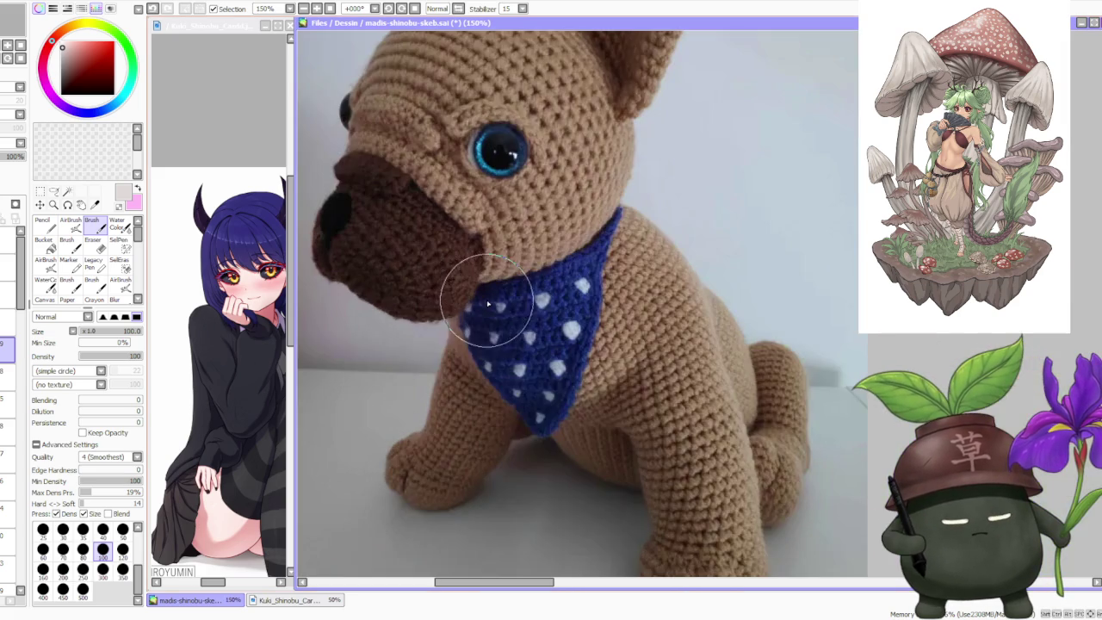
scroll(503, 276, down, 1)
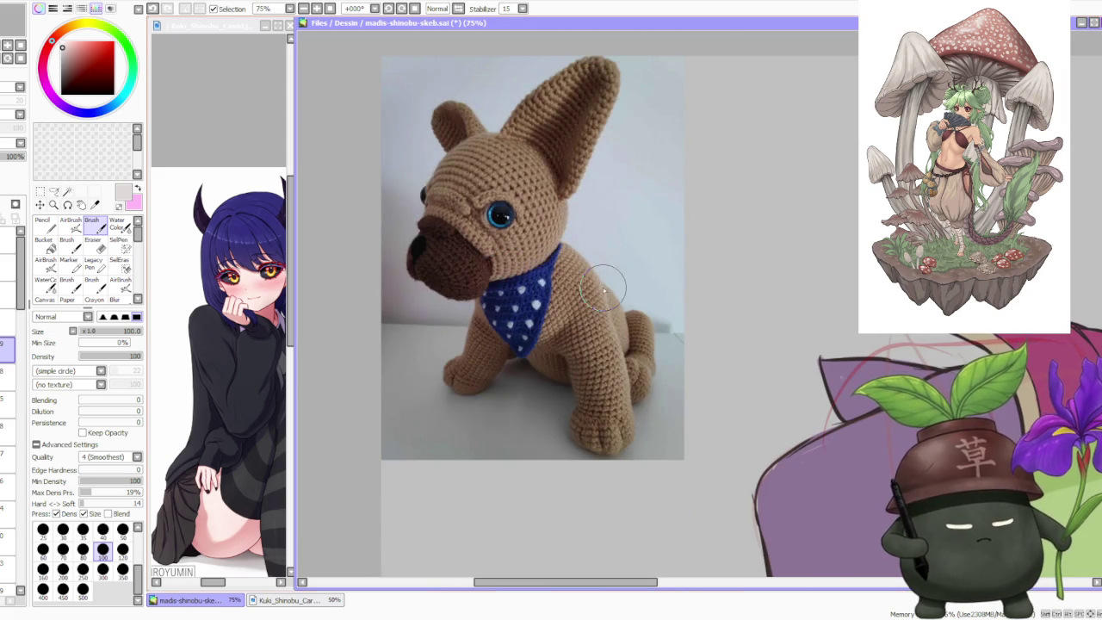
scroll(605, 274, down, 1)
scroll(606, 262, up, 1)
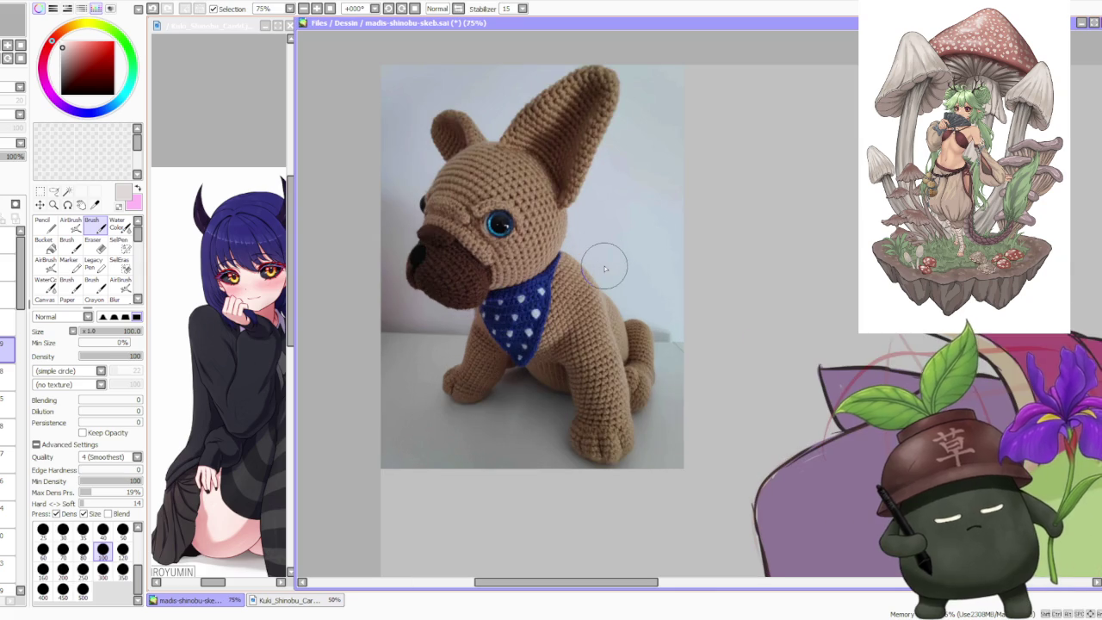
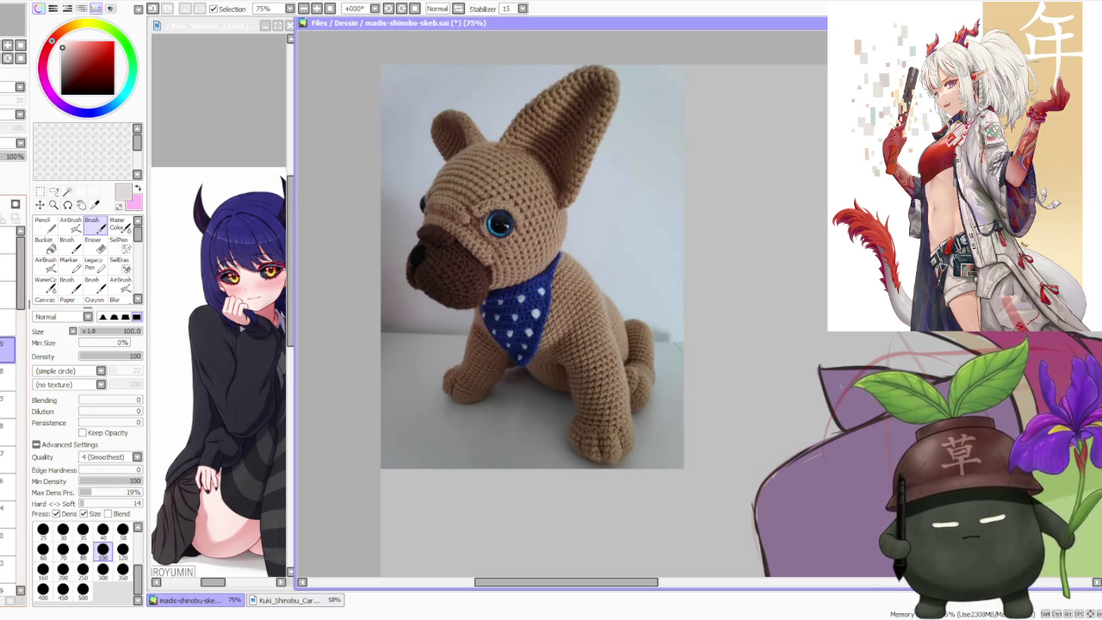
Step: Zoom in and out over the crochet bulldog photo, then hide its layer
scroll(513, 264, down, 3)
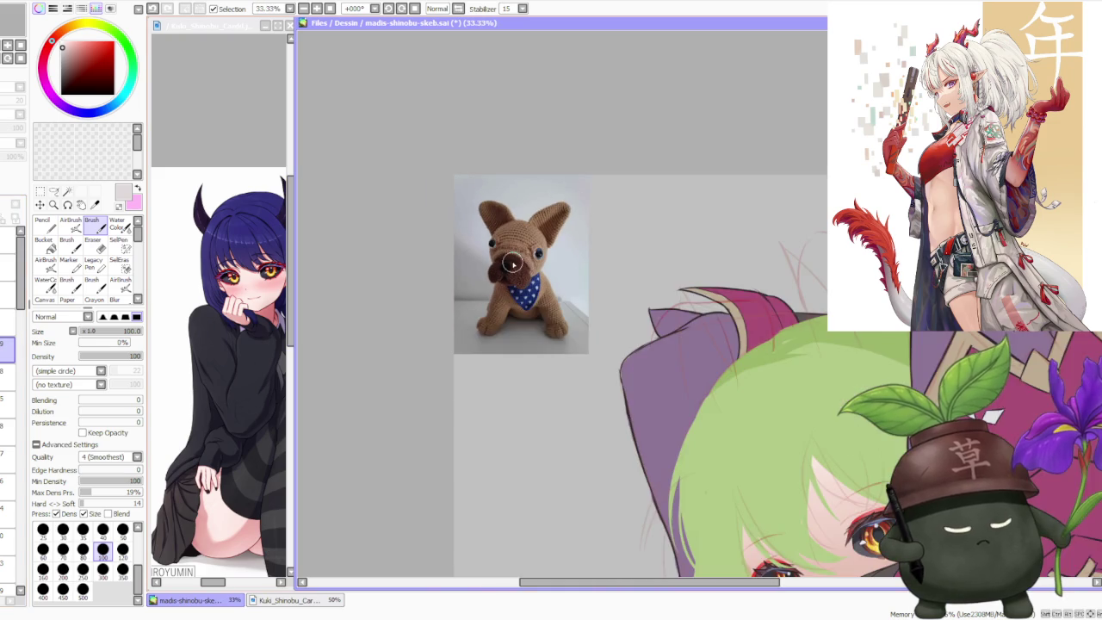
scroll(514, 263, down, 1)
scroll(517, 208, up, 2)
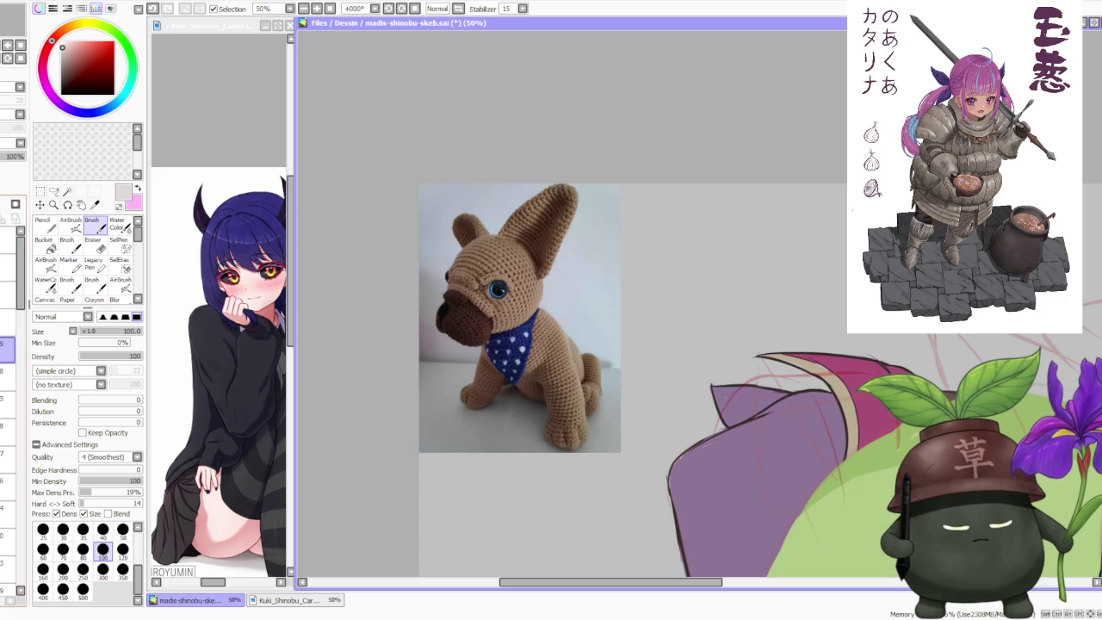
scroll(535, 223, down, 1)
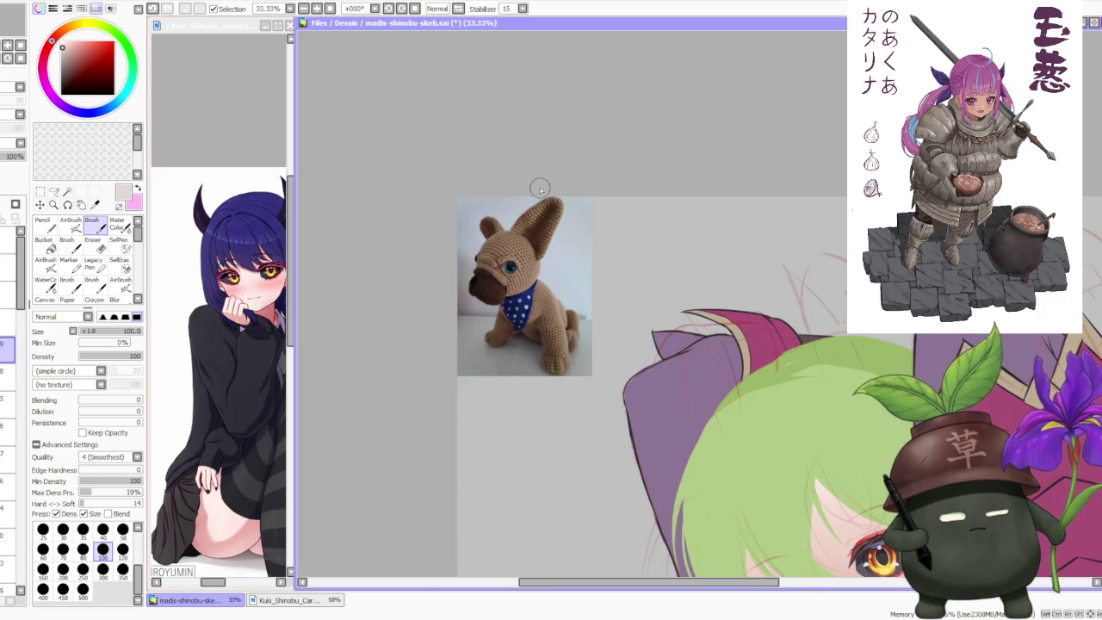
scroll(540, 189, up, 1)
scroll(517, 241, up, 1)
scroll(456, 319, up, 1)
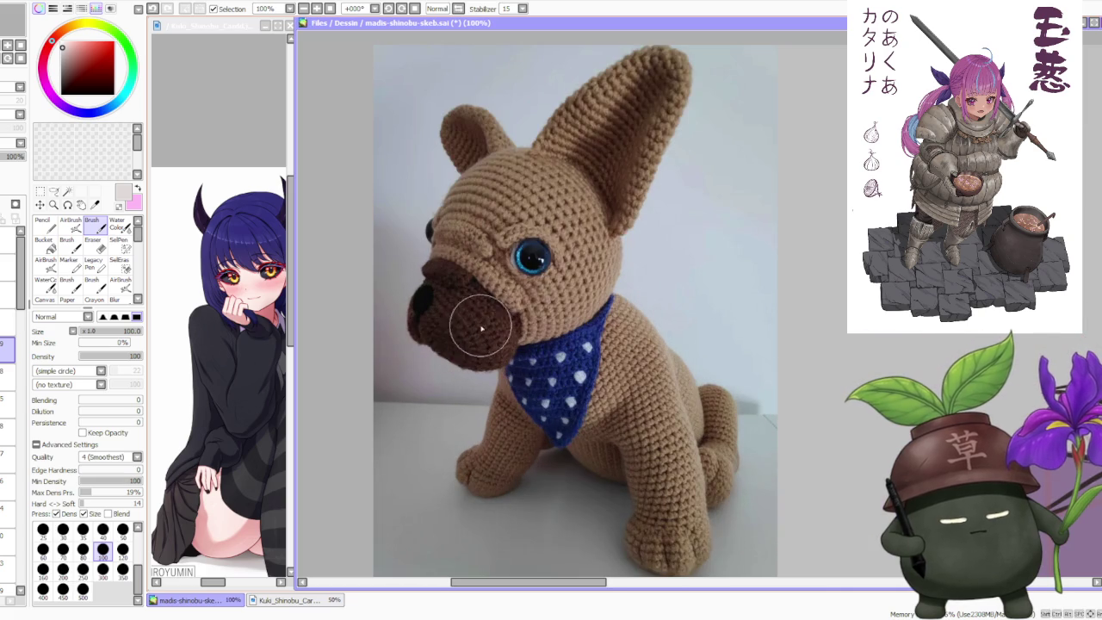
scroll(560, 267, up, 1)
scroll(564, 265, down, 1)
scroll(569, 262, down, 2)
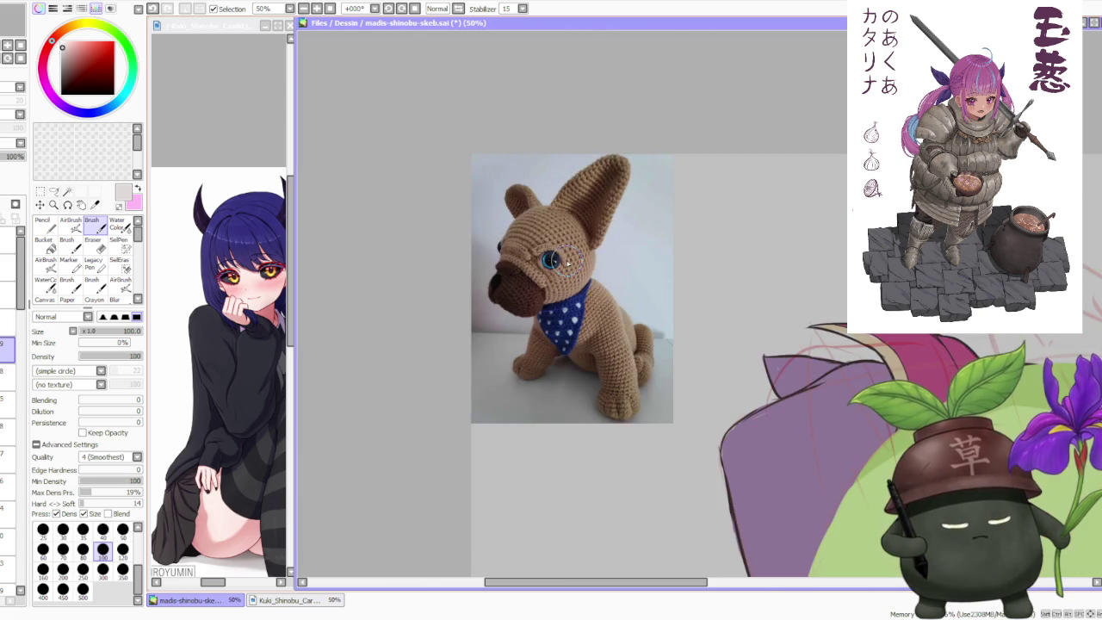
scroll(568, 262, up, 2)
scroll(551, 262, up, 2)
scroll(534, 262, down, 3)
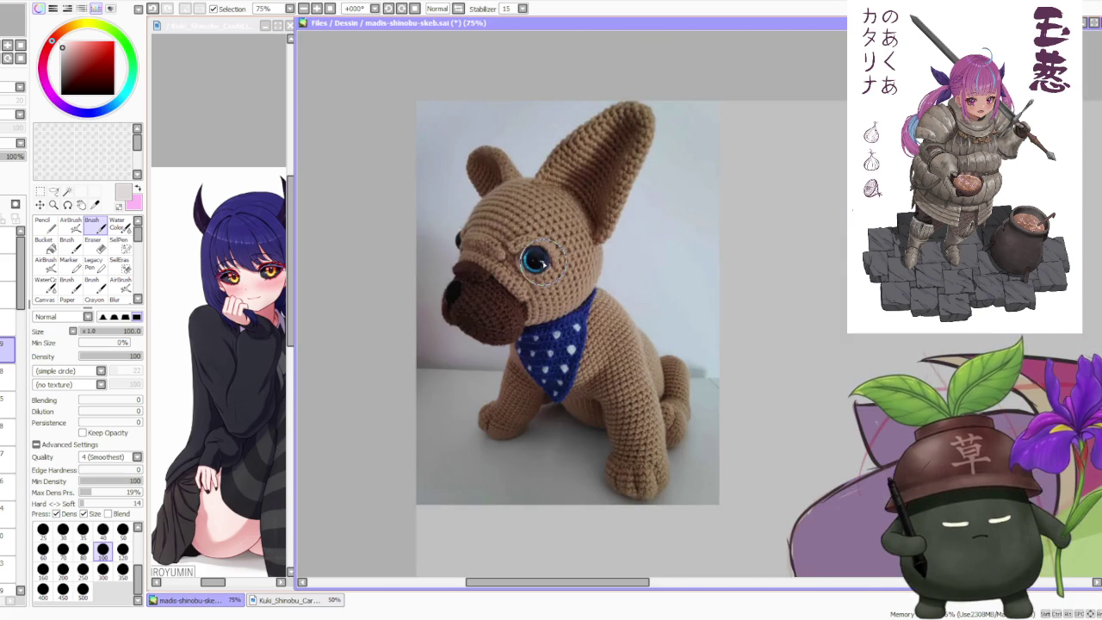
scroll(677, 216, up, 1)
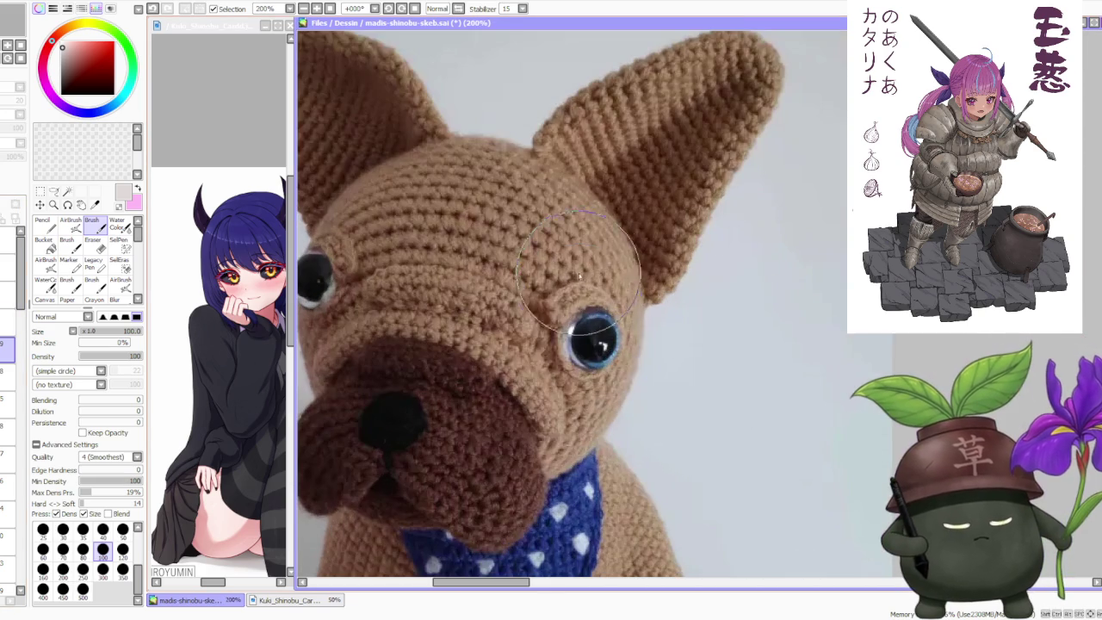
scroll(620, 319, up, 1)
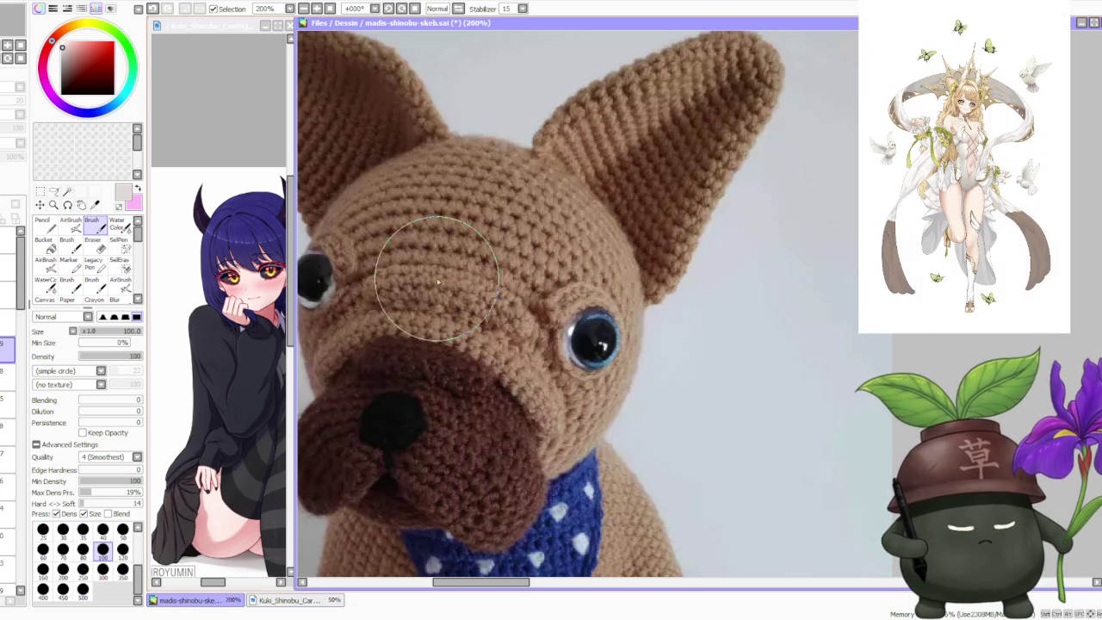
scroll(534, 331, down, 2)
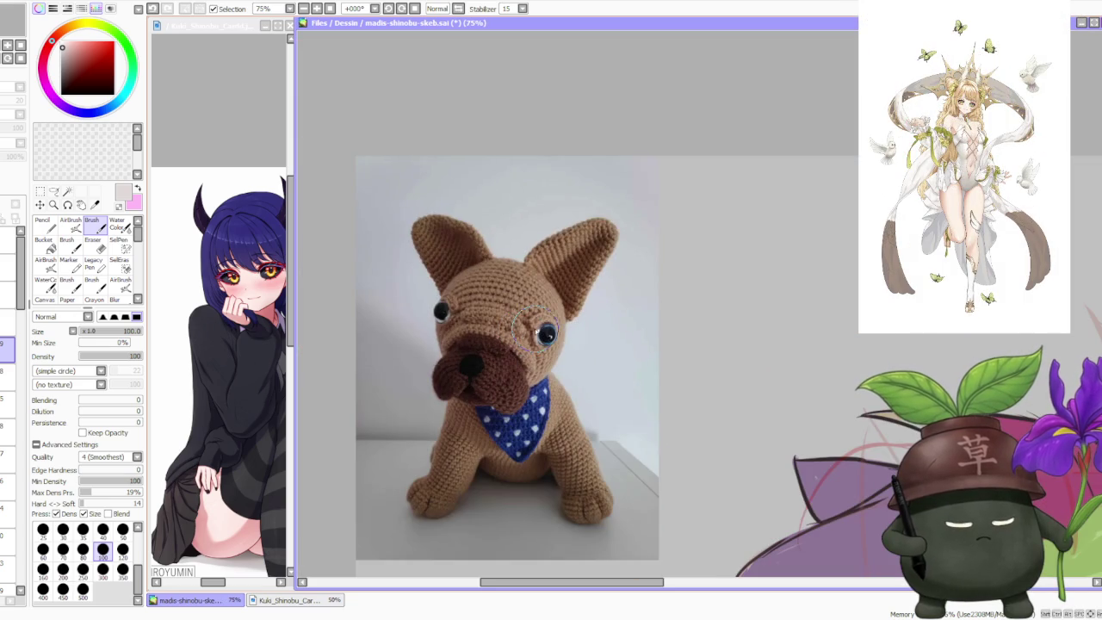
scroll(569, 338, up, 2)
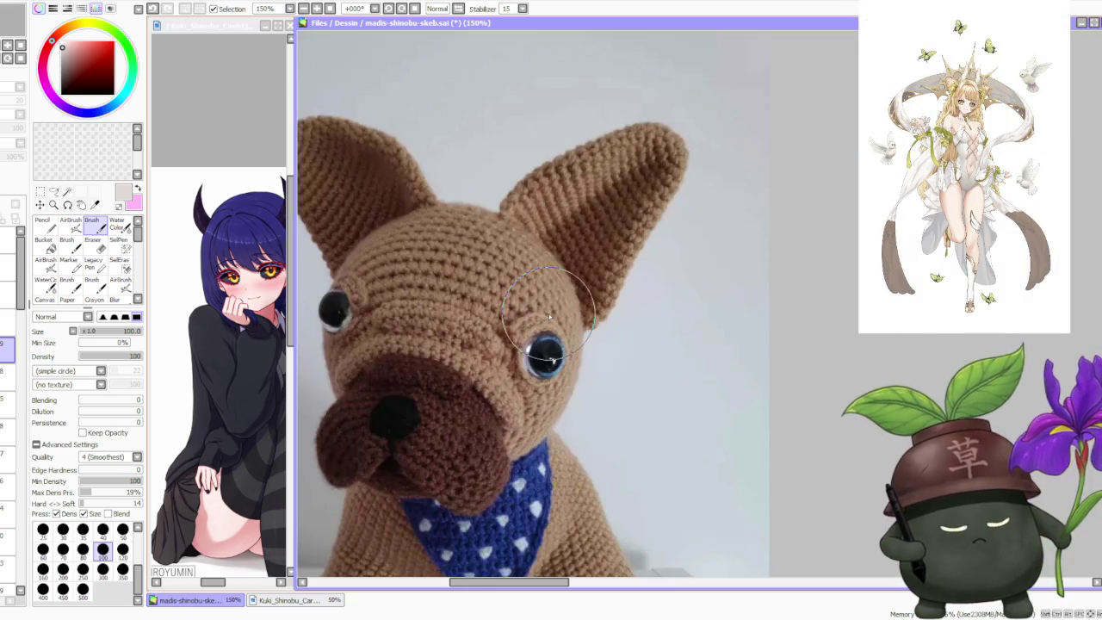
scroll(569, 339, down, 2)
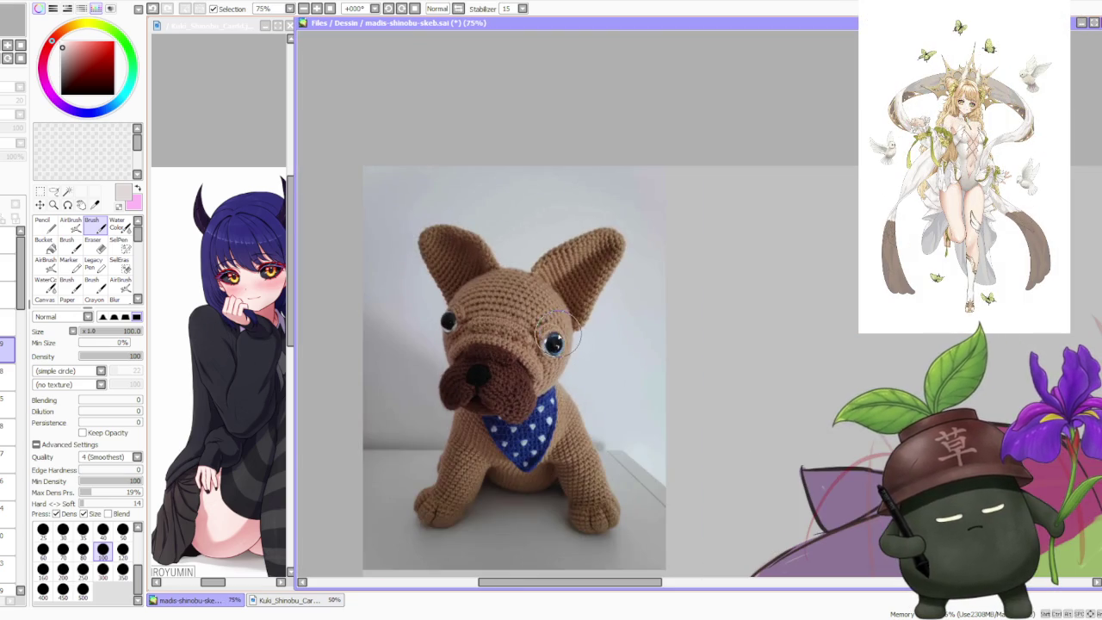
scroll(556, 338, up, 1)
scroll(557, 338, up, 1)
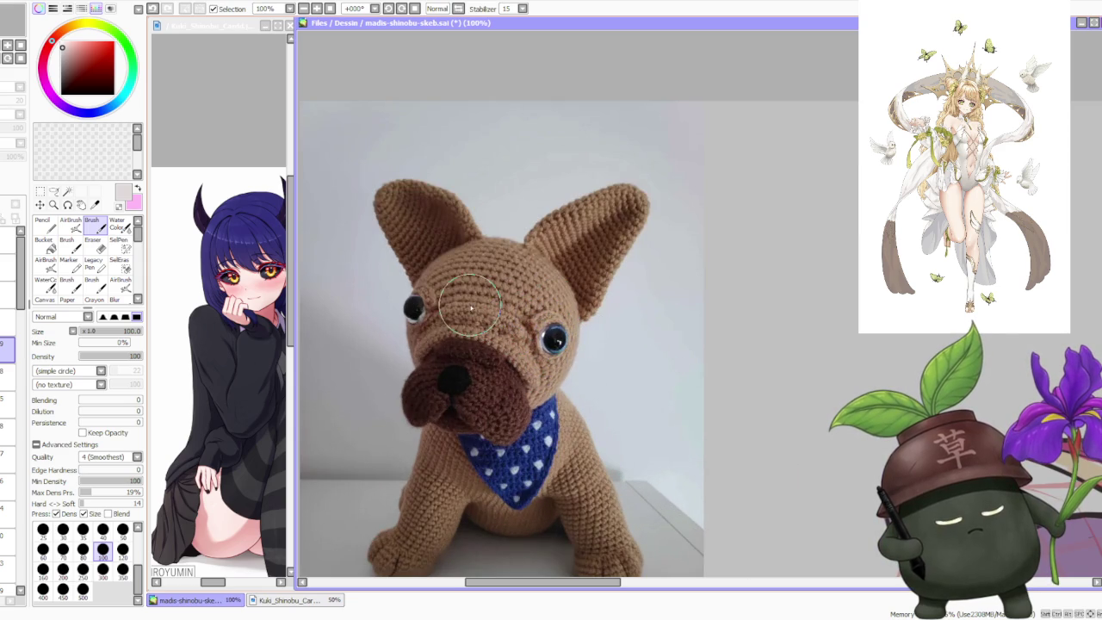
scroll(564, 324, up, 2)
scroll(568, 327, down, 2)
scroll(569, 327, down, 1)
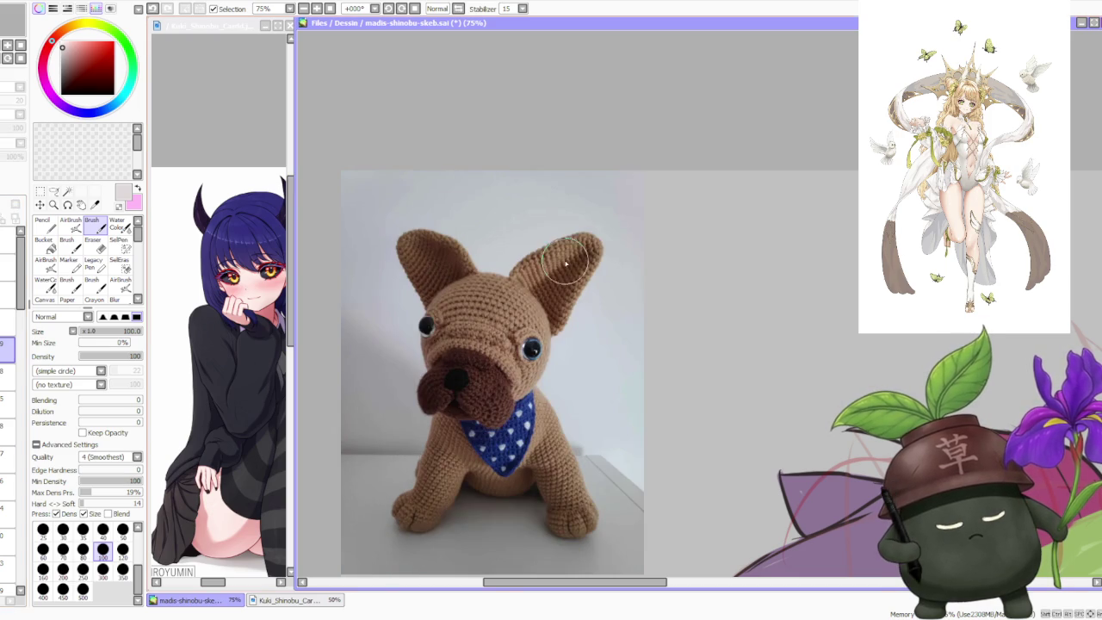
scroll(560, 246, down, 2)
scroll(560, 239, down, 1)
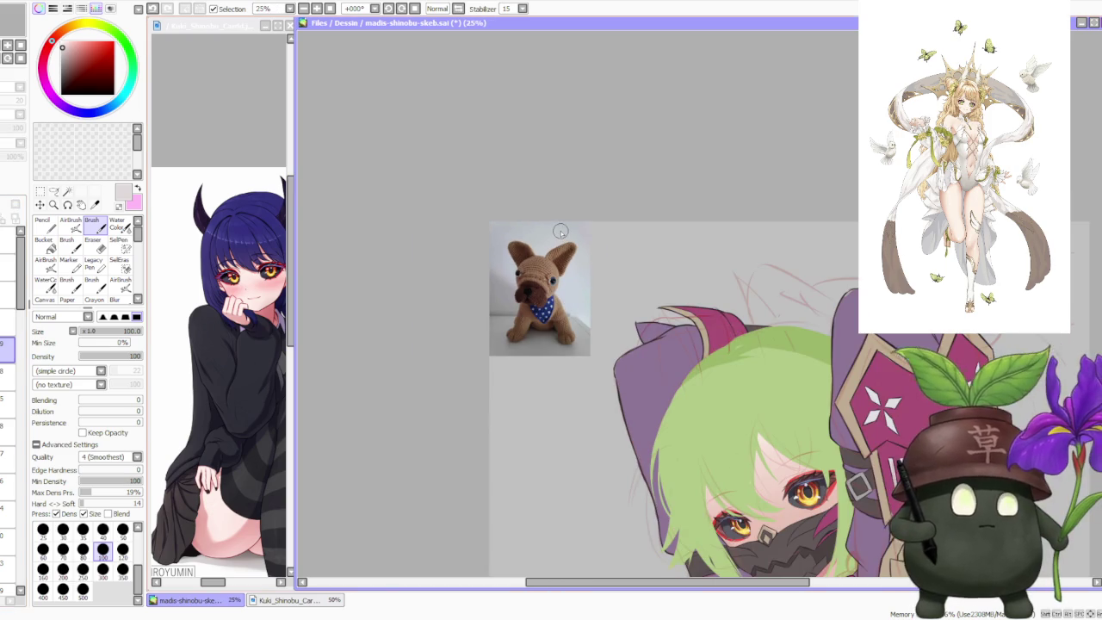
scroll(541, 291, up, 2)
scroll(542, 291, up, 2)
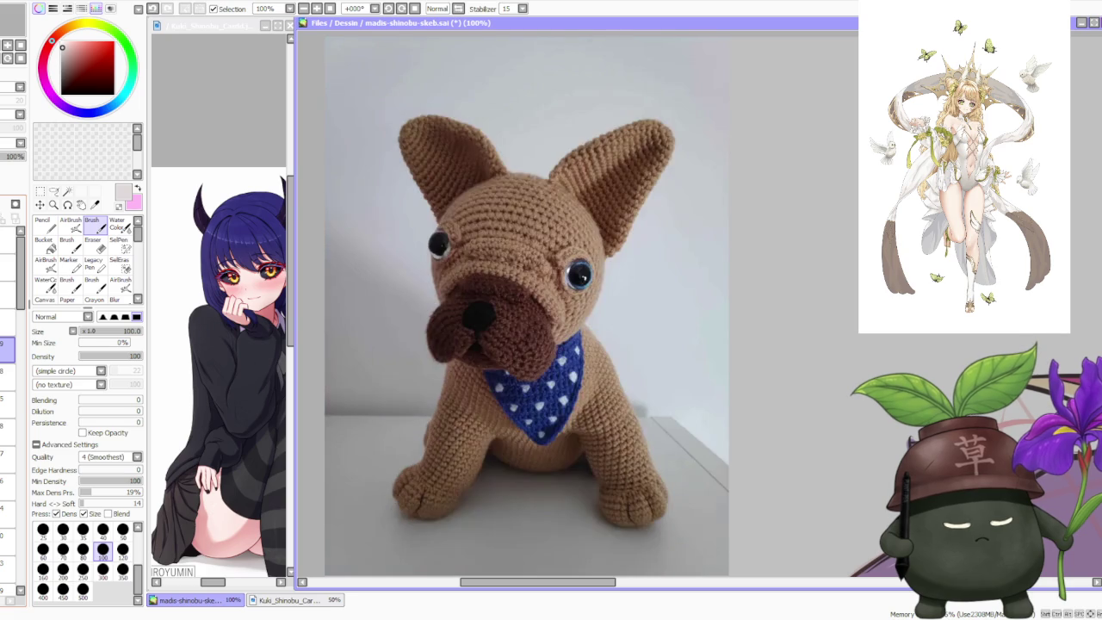
scroll(590, 204, down, 2)
scroll(590, 207, down, 3)
scroll(591, 211, down, 1)
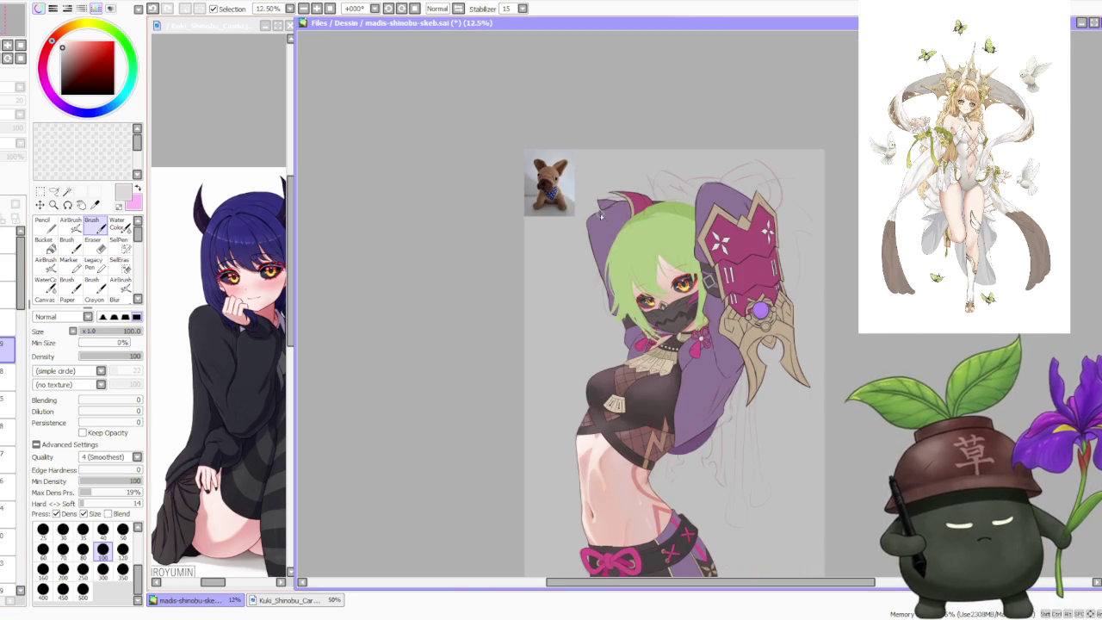
scroll(587, 210, up, 1)
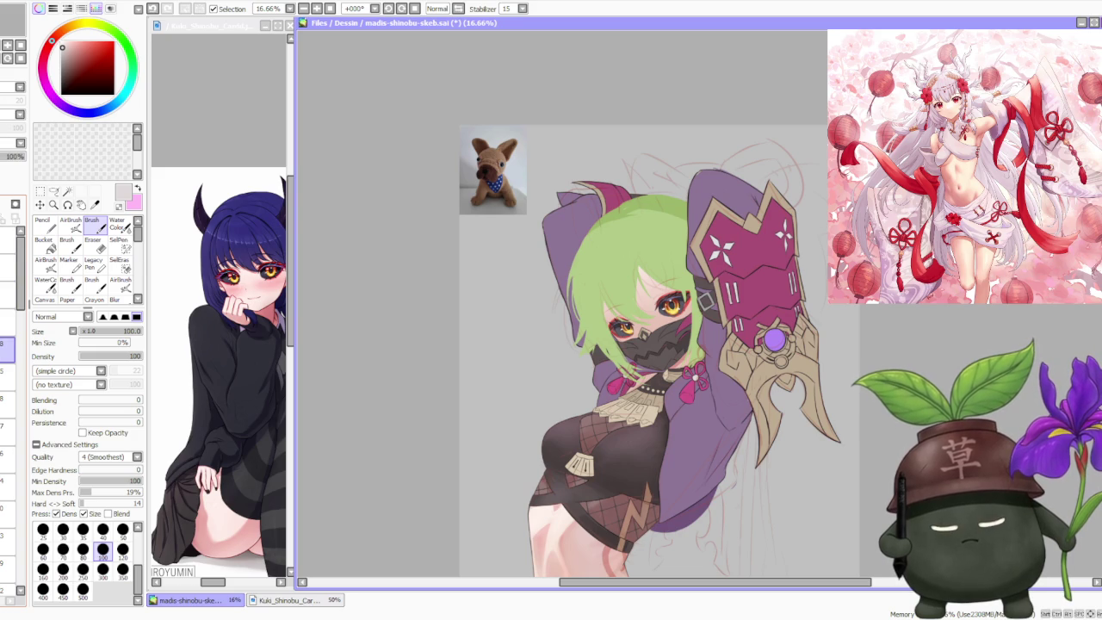
click(19, 311)
scroll(557, 243, down, 1)
scroll(549, 225, down, 1)
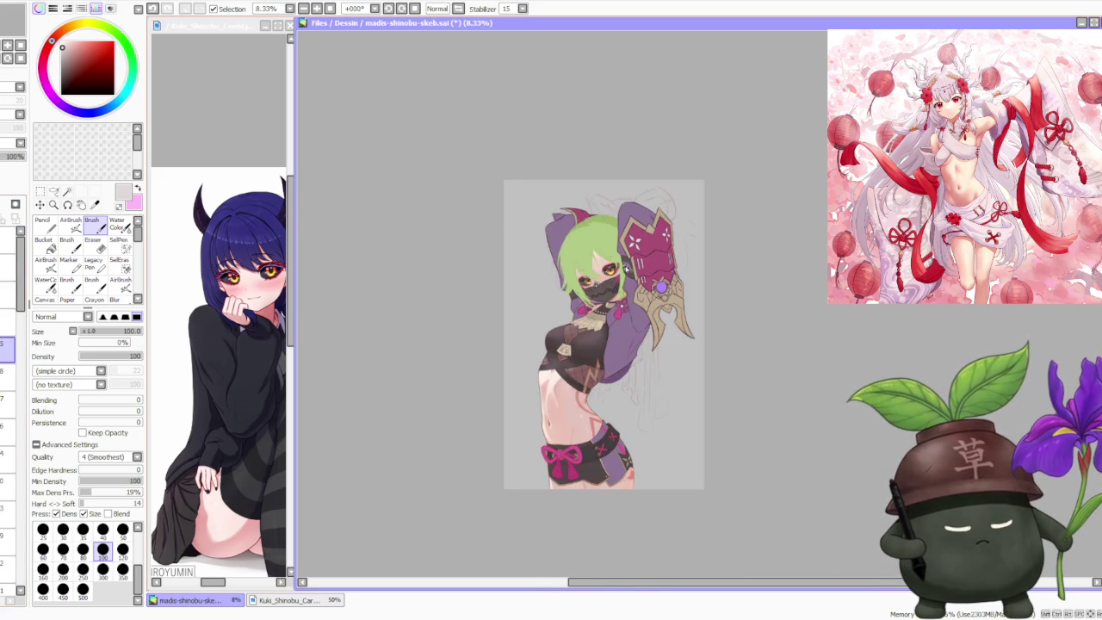
scroll(627, 266, up, 2)
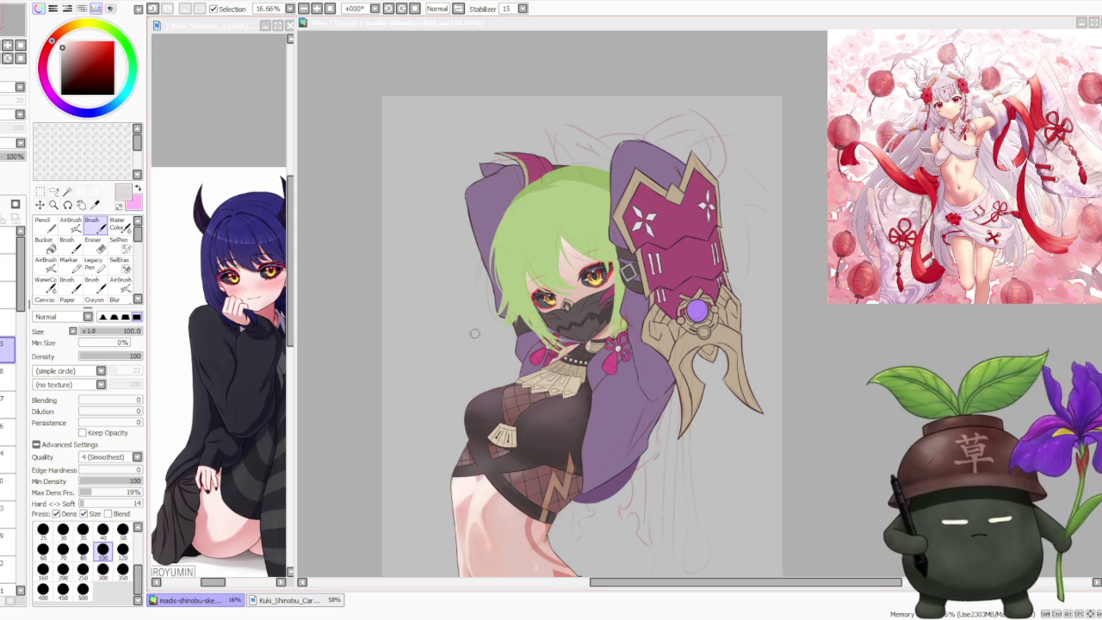
scroll(561, 344, down, 2)
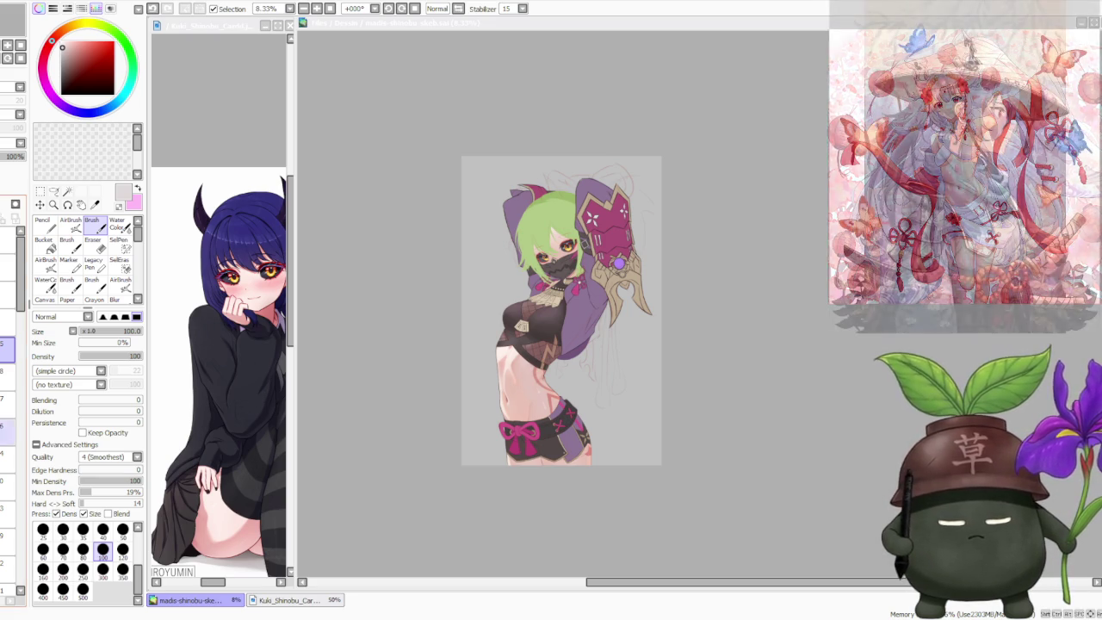
key(alt+Tab)
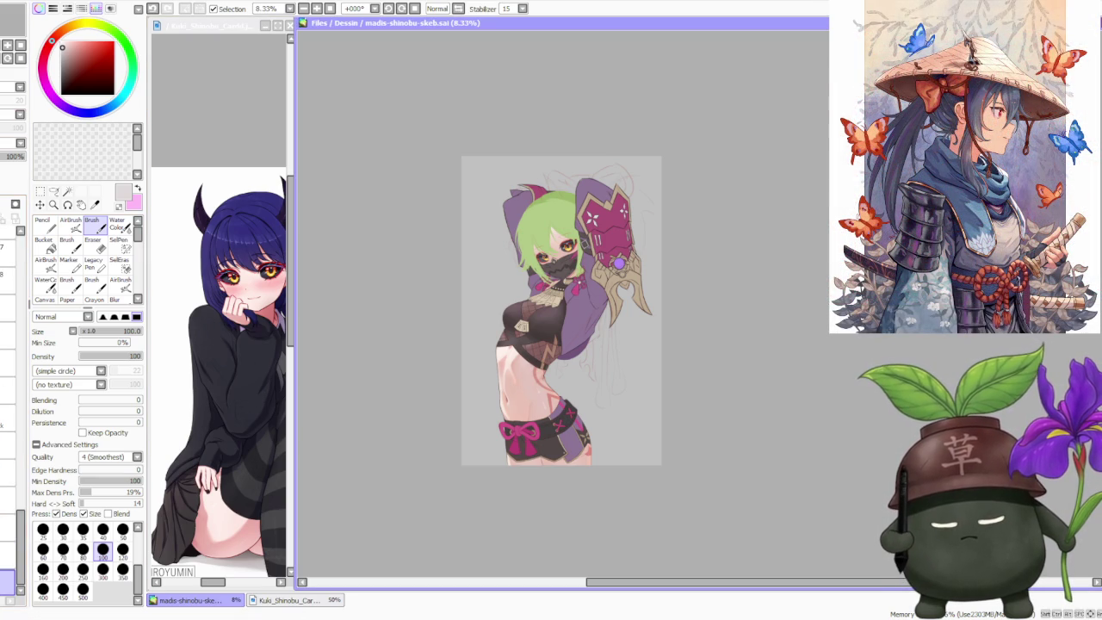
click(4, 158)
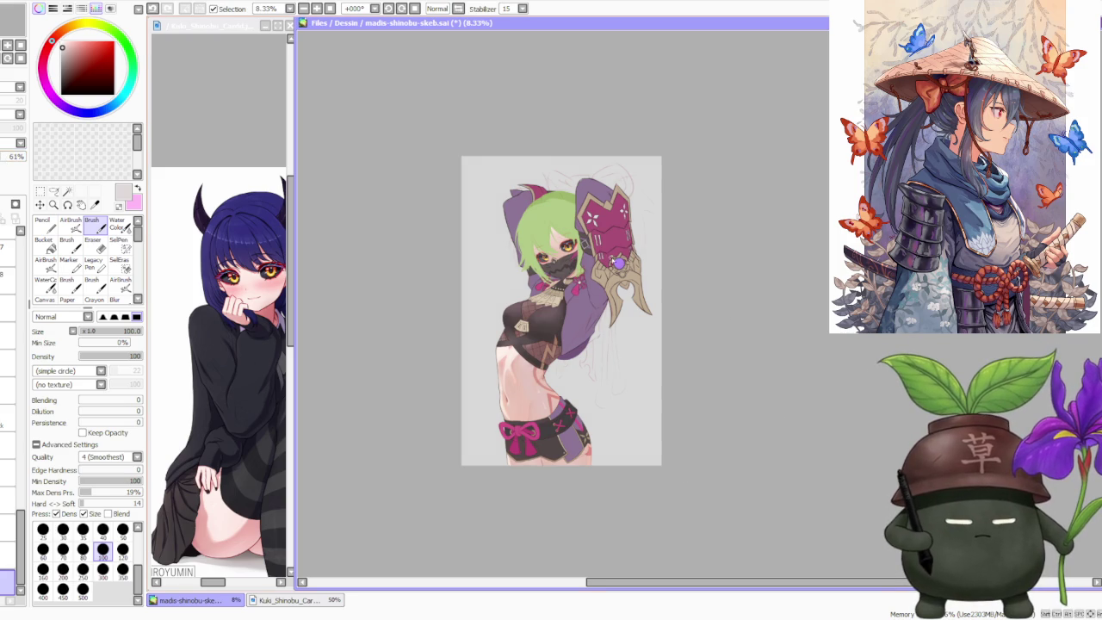
scroll(590, 257, up, 1)
scroll(590, 257, up, 1)
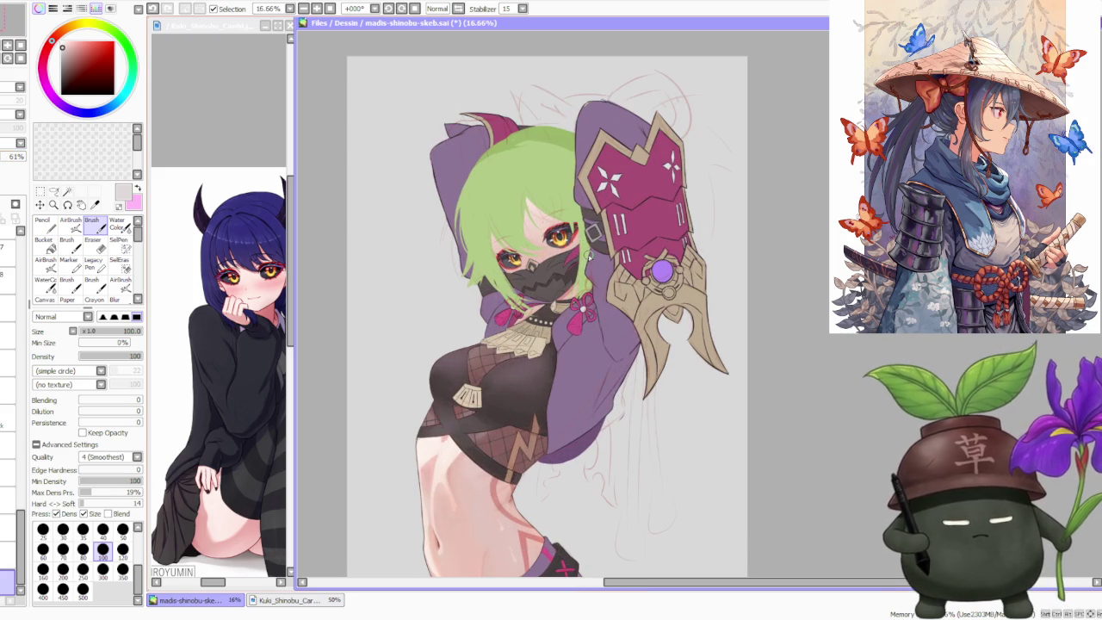
scroll(590, 257, down, 1)
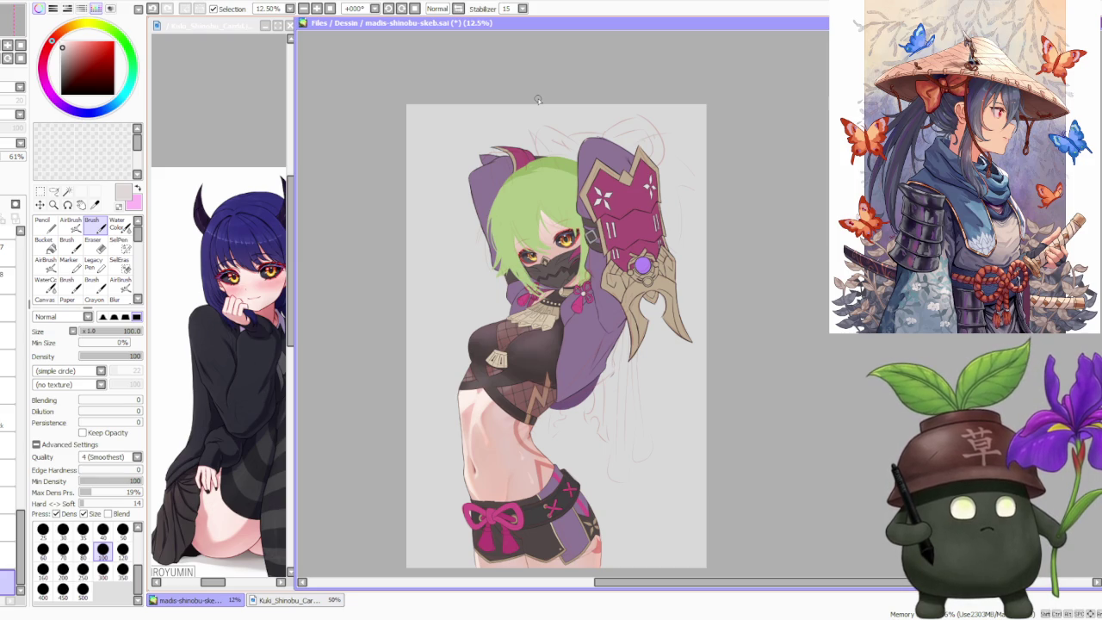
scroll(582, 197, up, 1)
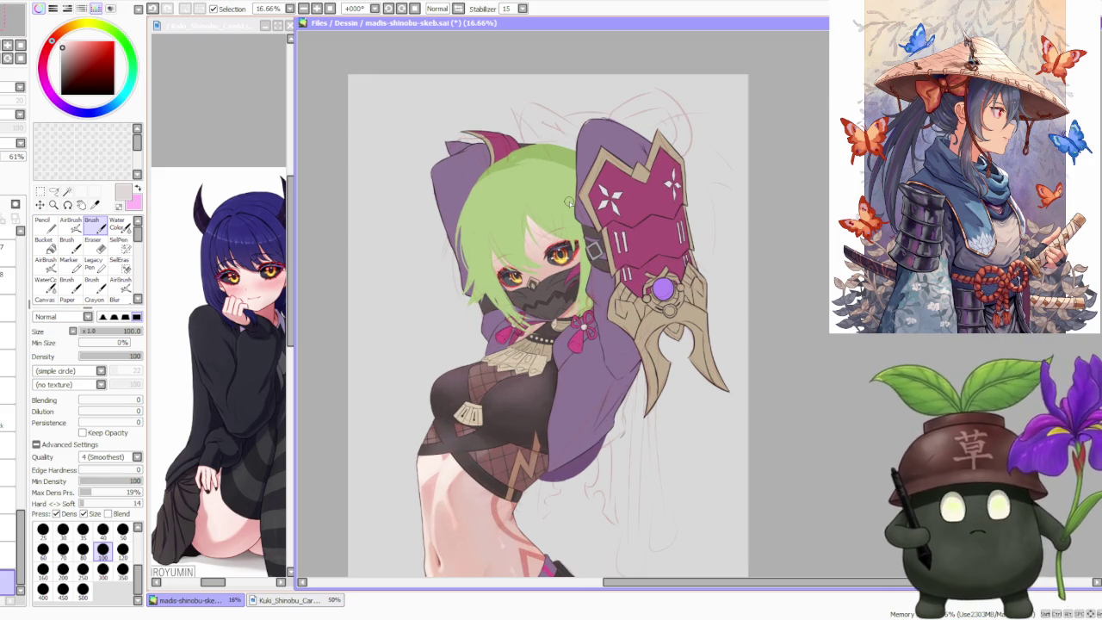
scroll(569, 201, down, 1)
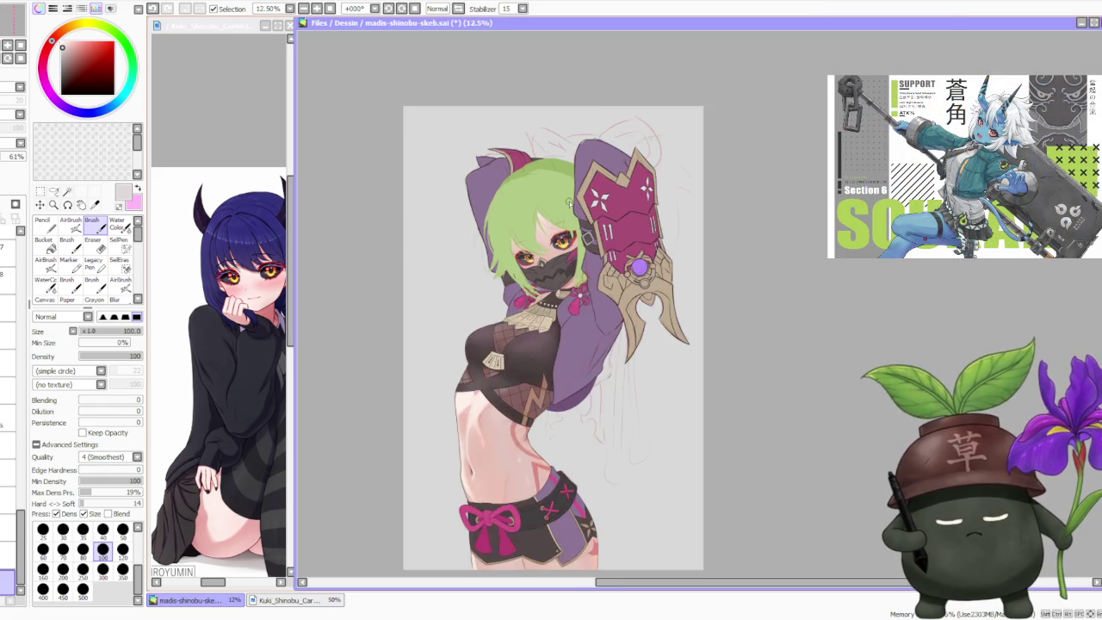
scroll(569, 203, down, 1)
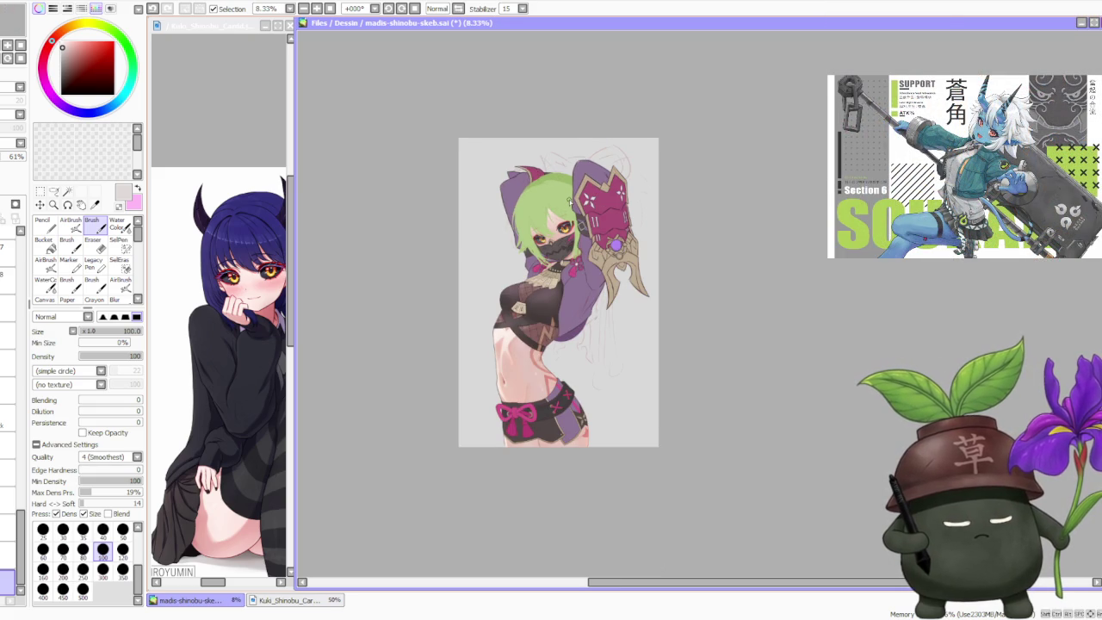
scroll(617, 246, up, 2)
scroll(602, 256, up, 2)
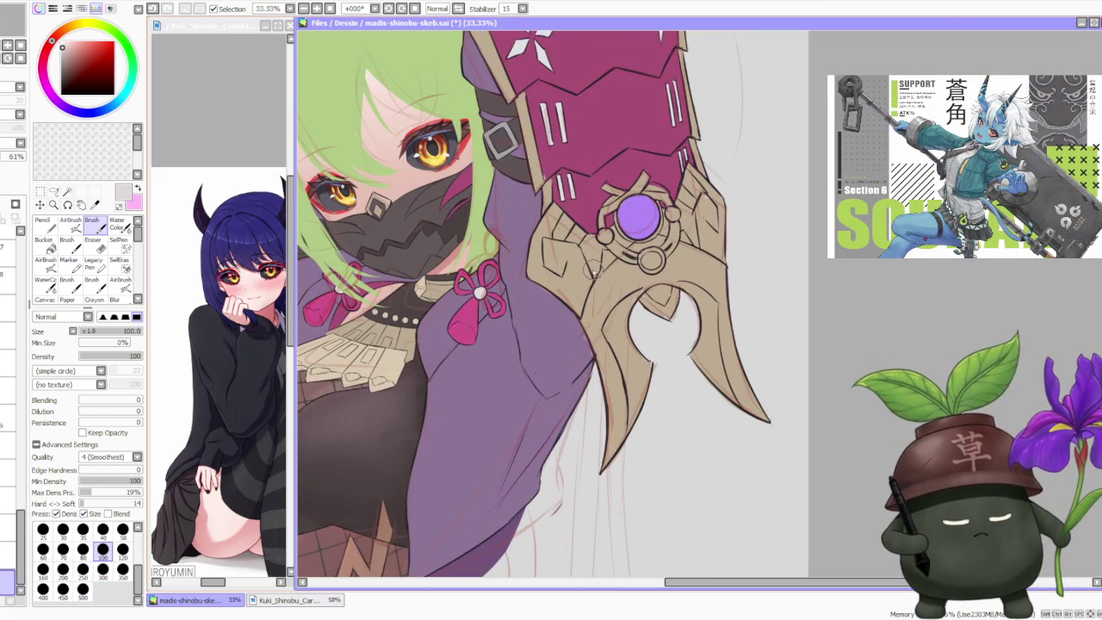
scroll(588, 262, down, 1)
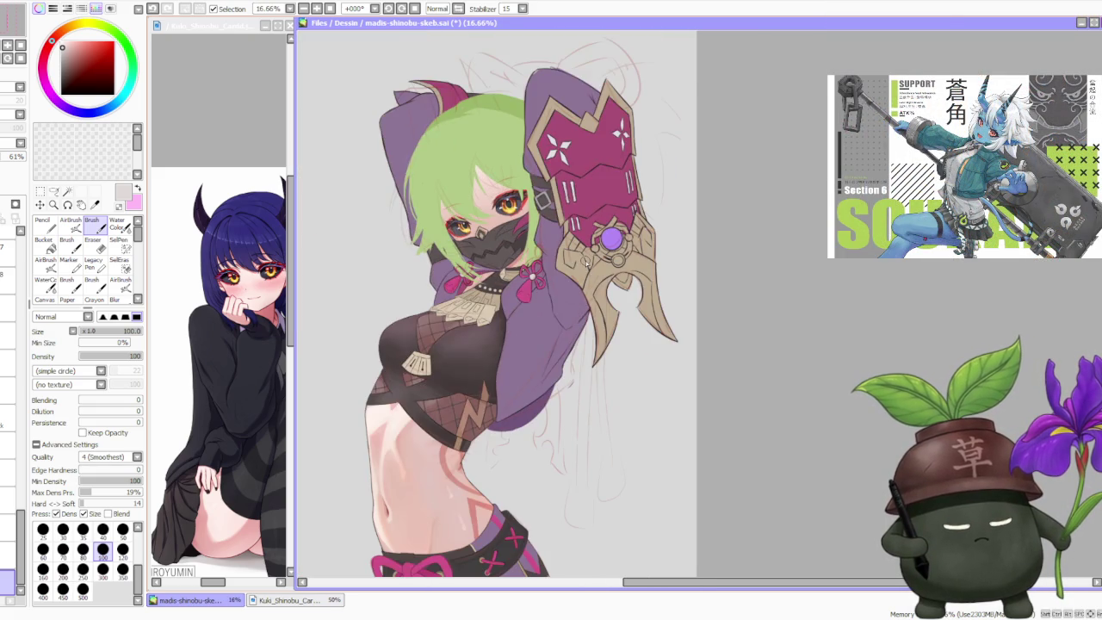
scroll(587, 262, down, 1)
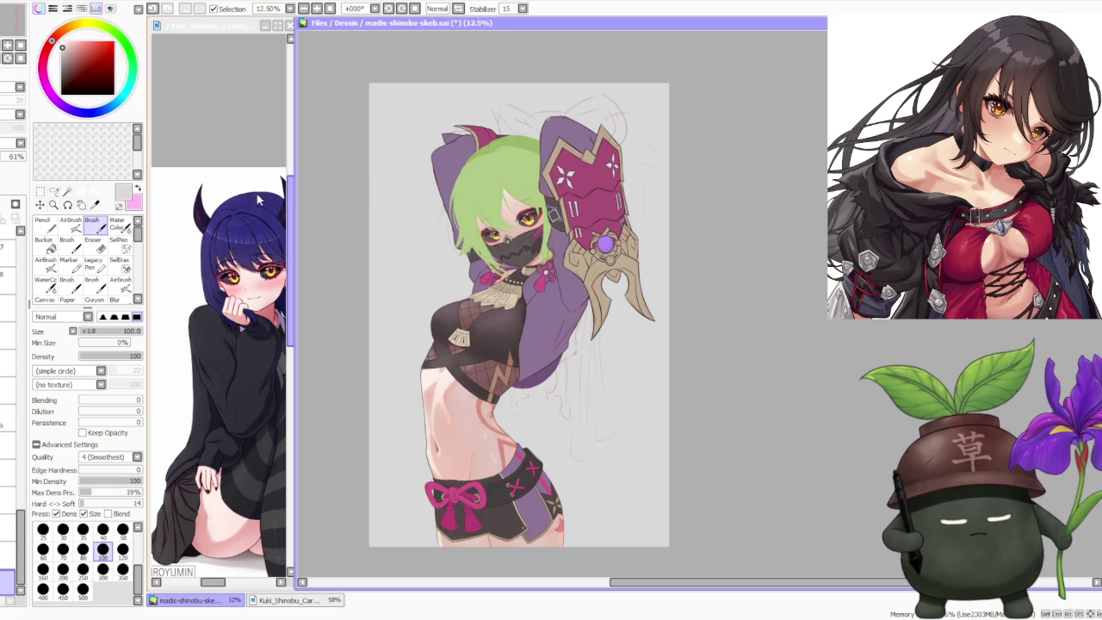
Step: Select the Kuki Shinobu reference card window and zoom it out
click(220, 116)
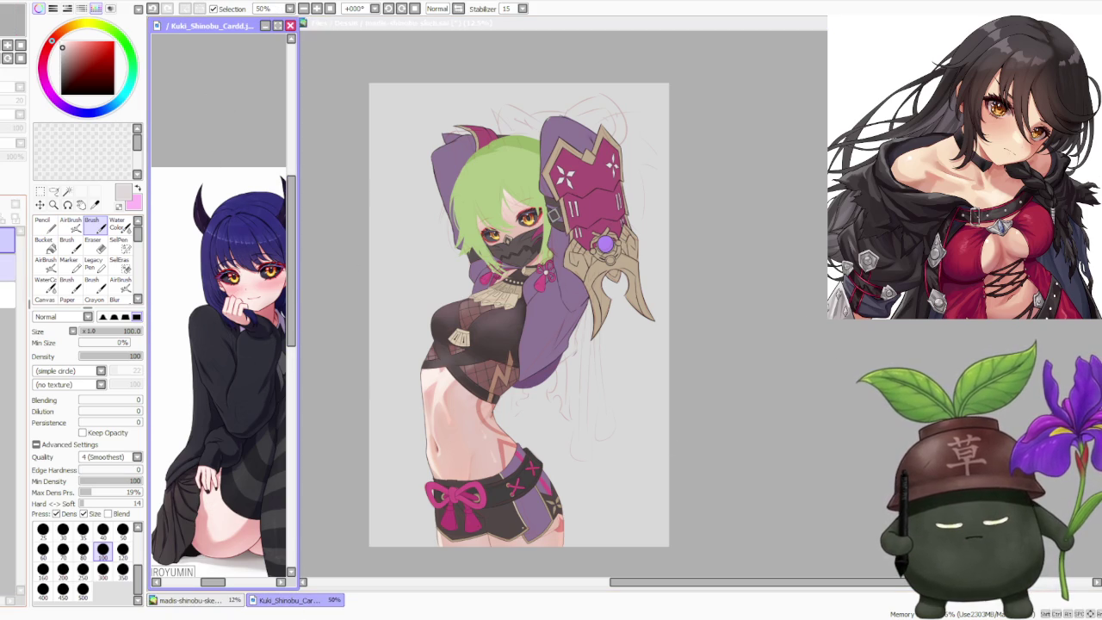
scroll(219, 310, down, 1)
scroll(219, 310, down, 1)
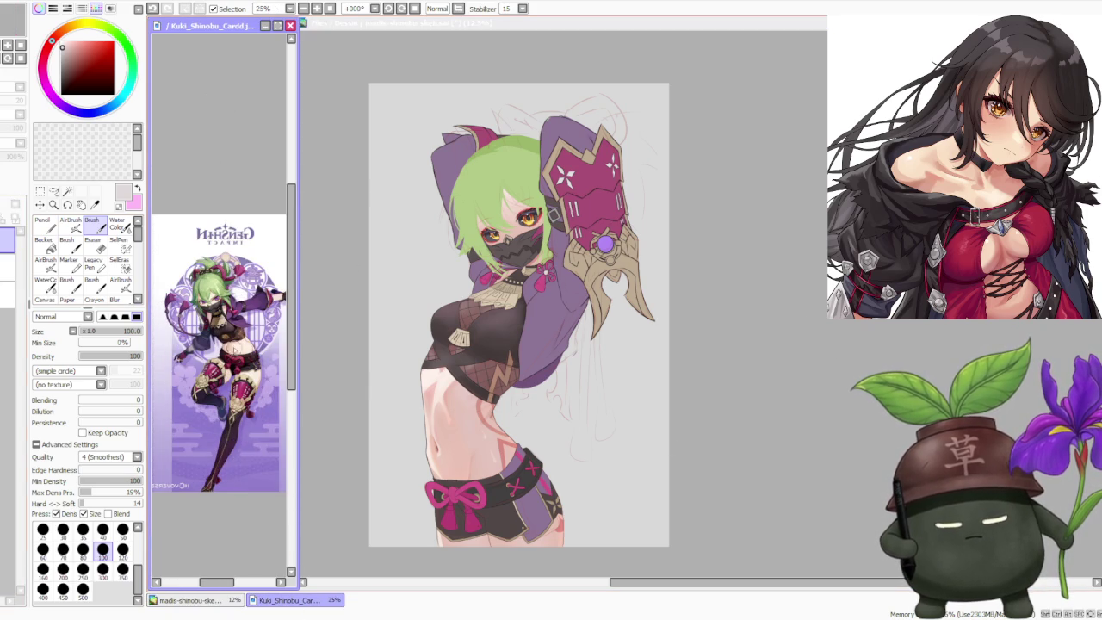
Step: Flip the reference view to Inv. (unmirrored) and zoom it to 50%
click(447, 10)
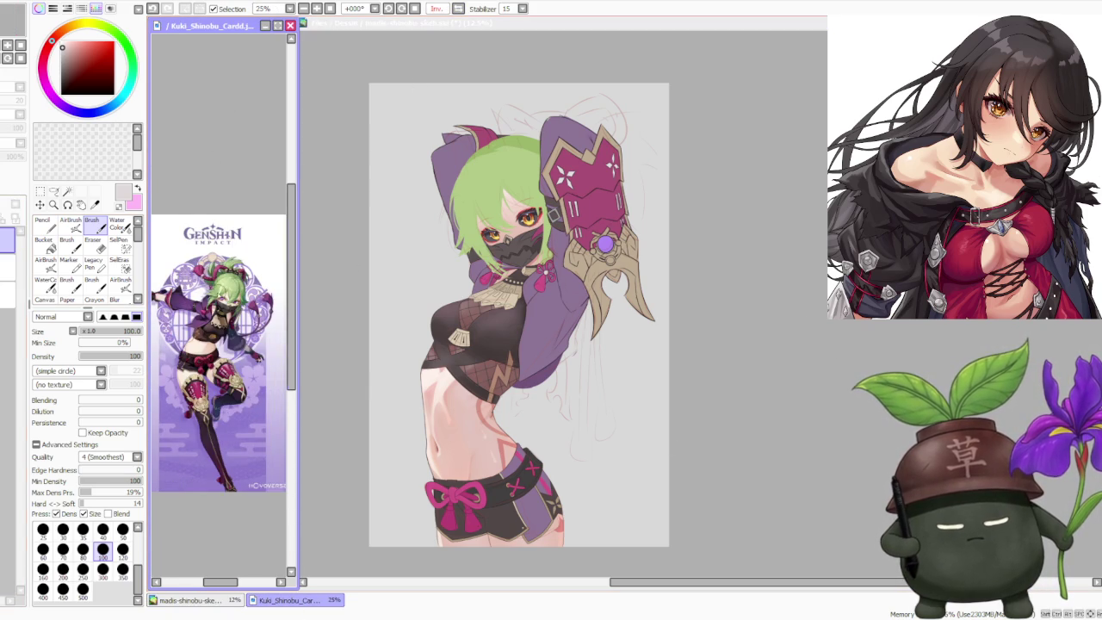
scroll(222, 293, down, 1)
scroll(220, 342, up, 2)
scroll(220, 342, down, 2)
scroll(220, 343, up, 2)
scroll(219, 343, up, 1)
scroll(219, 343, down, 1)
scroll(220, 343, down, 1)
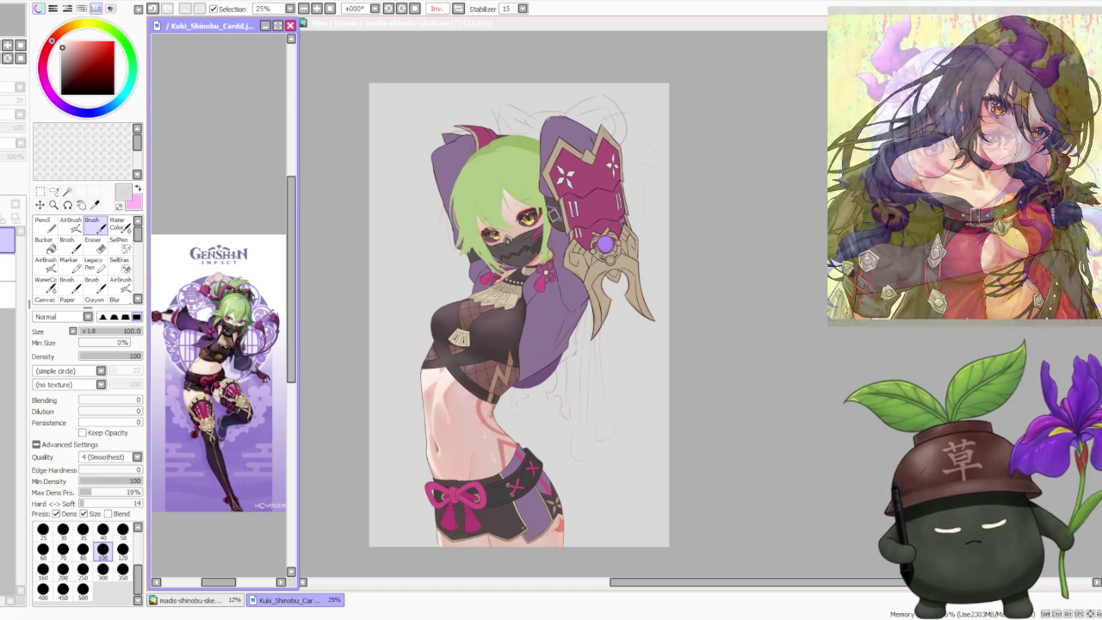
scroll(220, 343, up, 1)
scroll(220, 343, up, 1)
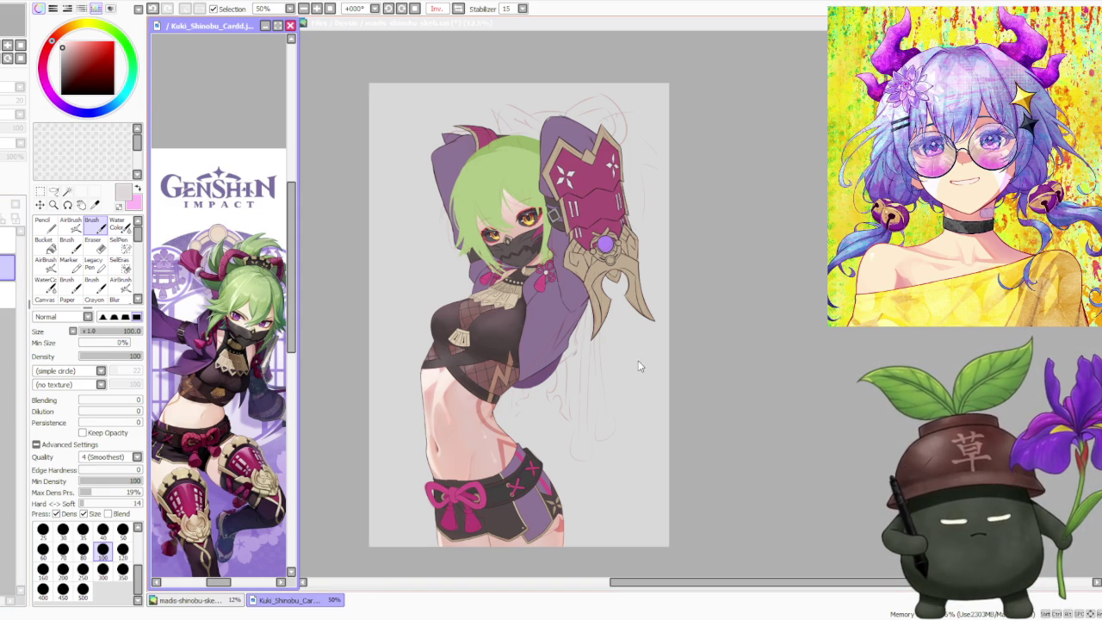
click(763, 222)
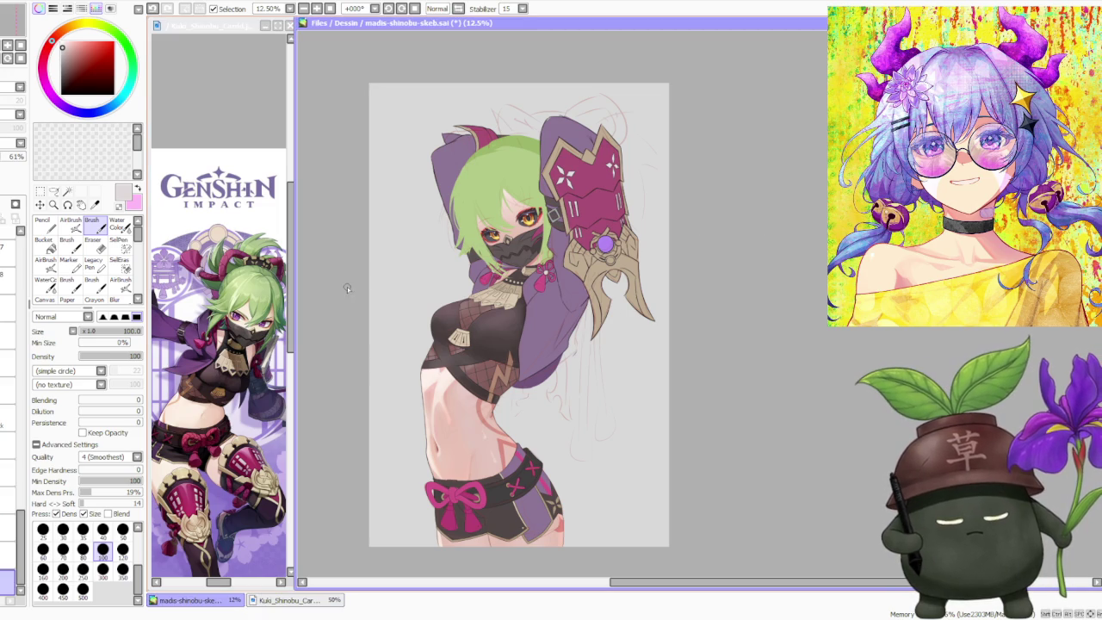
Step: Zoom in and out on the Kuki Shinobu figure to check the drawing against the reference
scroll(535, 204, up, 2)
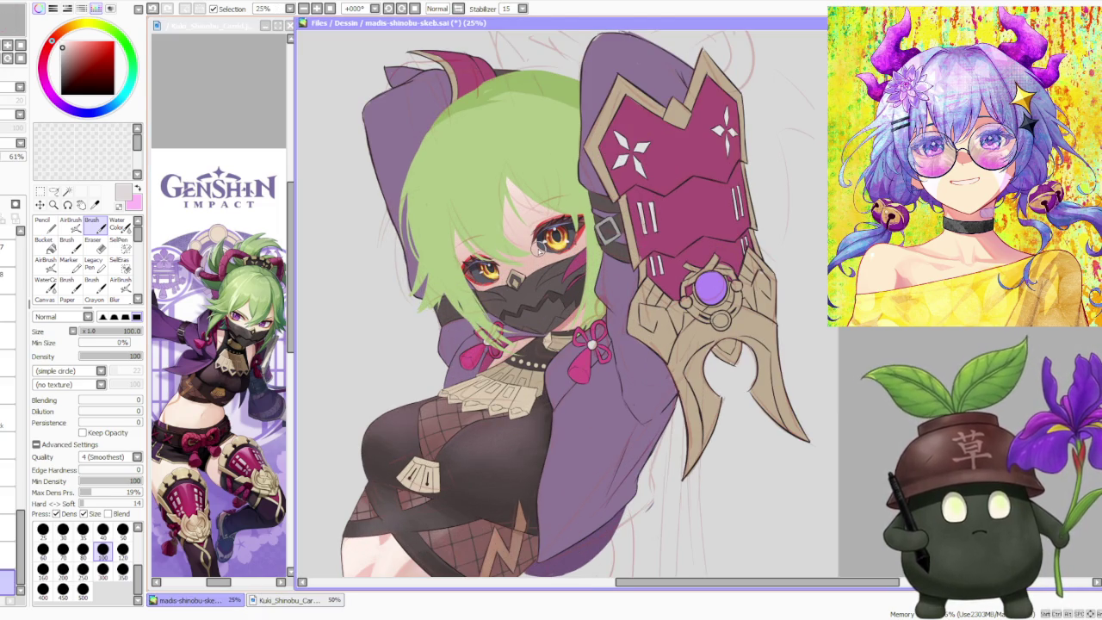
scroll(540, 248, down, 1)
scroll(540, 248, down, 1)
scroll(539, 249, down, 1)
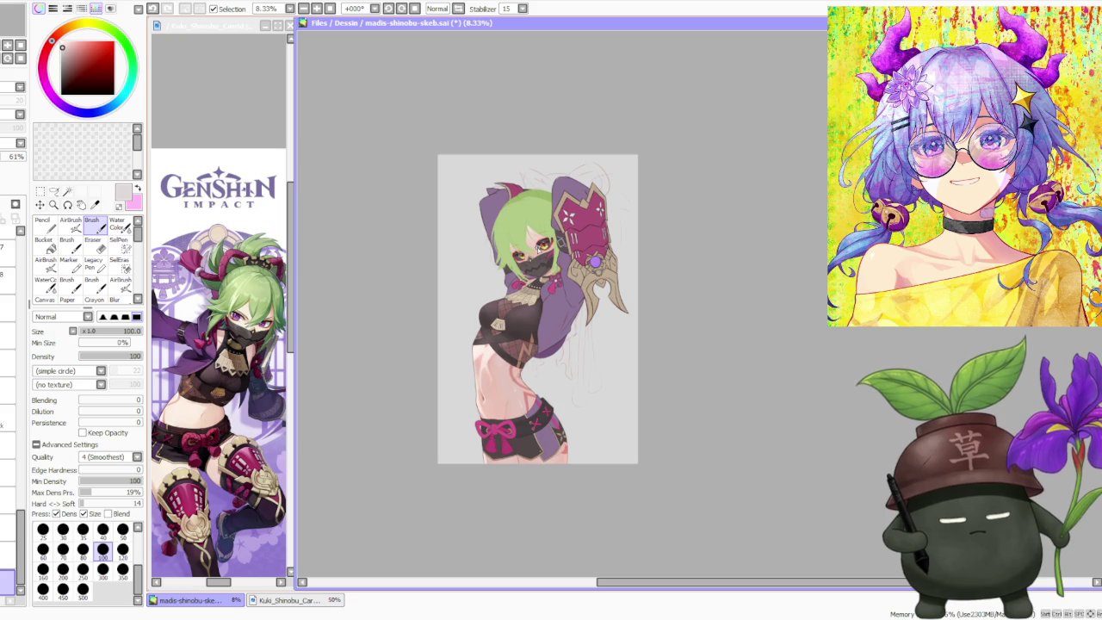
scroll(550, 232, up, 1)
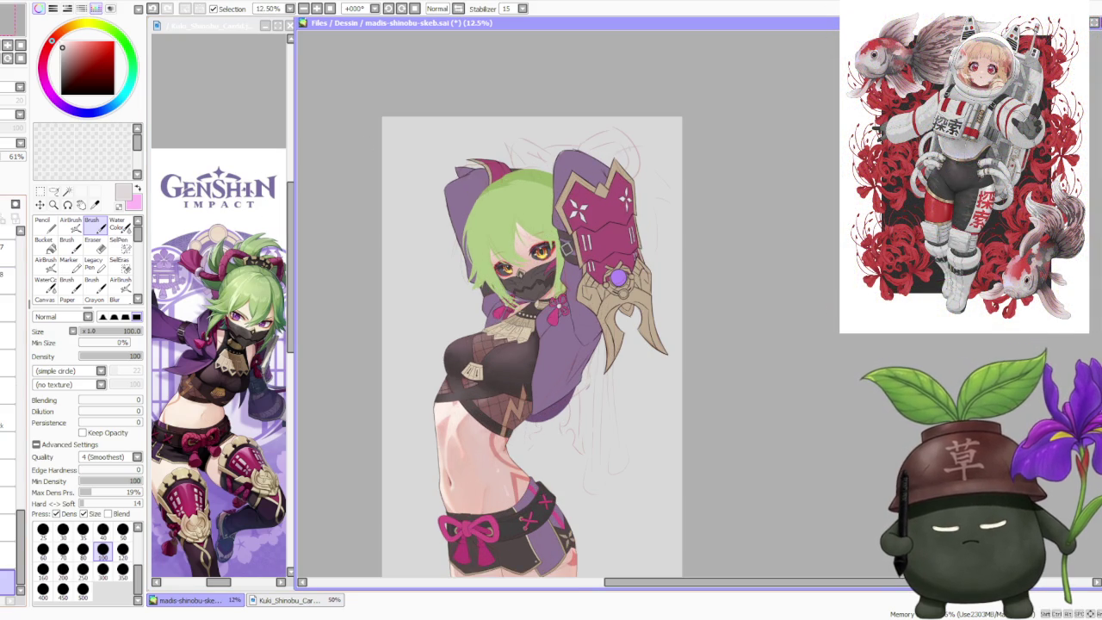
click(222, 91)
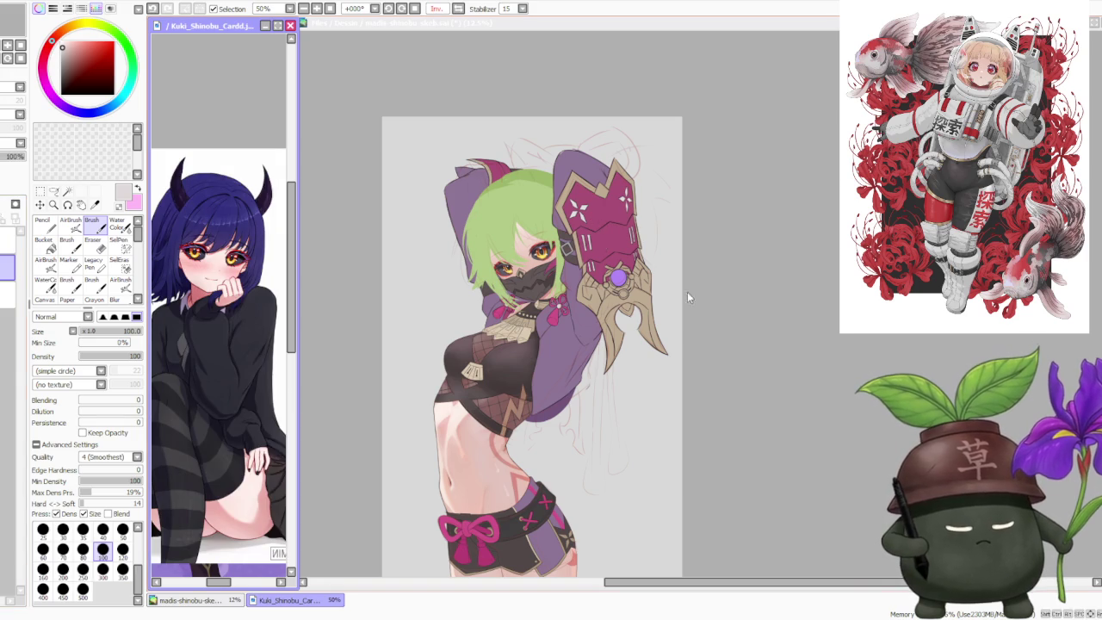
Step: Recheck the figure at several zoom levels with the horned-girl reference shown alongside
click(618, 268)
scroll(750, 356, down, 1)
scroll(732, 349, down, 1)
scroll(645, 284, up, 1)
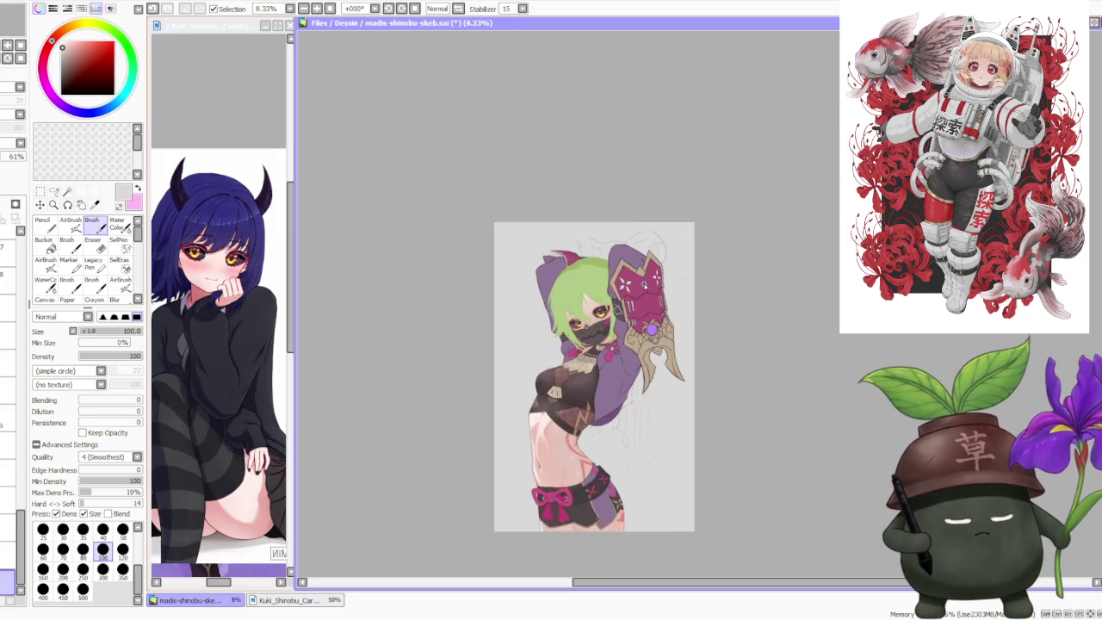
scroll(645, 282, up, 1)
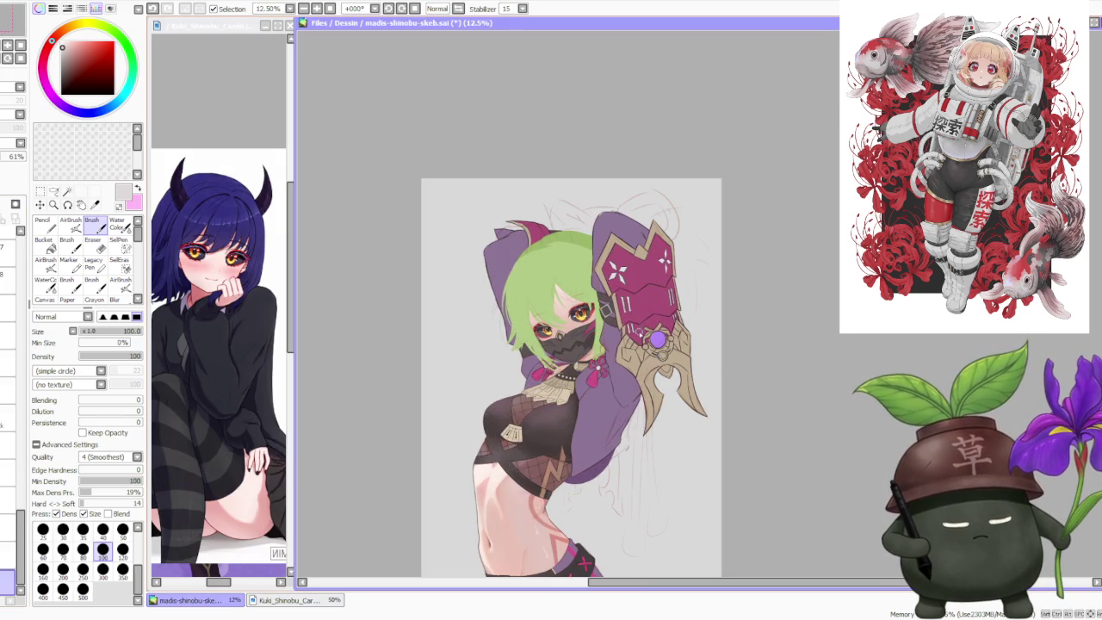
scroll(638, 314, down, 2)
scroll(642, 303, up, 1)
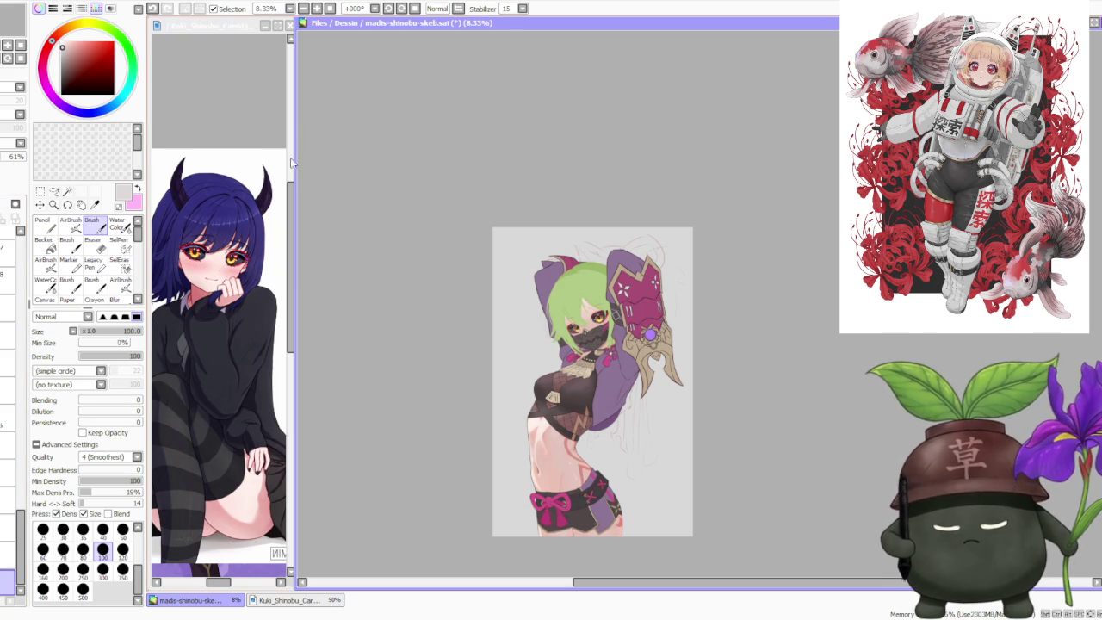
click(209, 120)
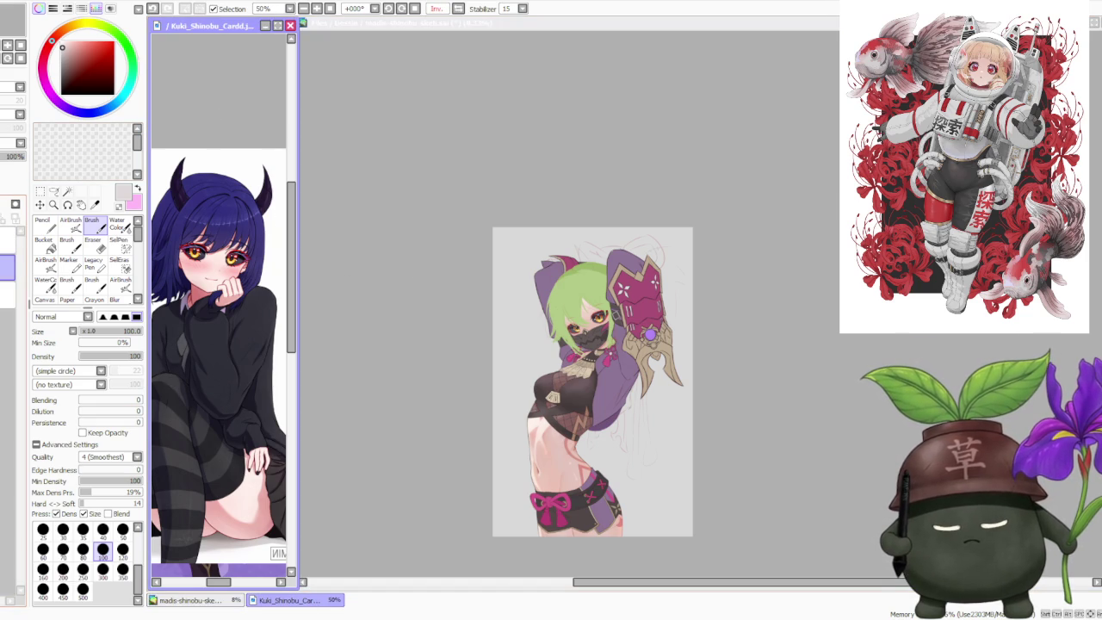
scroll(218, 353, down, 1)
scroll(219, 353, up, 2)
scroll(219, 353, up, 2)
scroll(219, 353, down, 3)
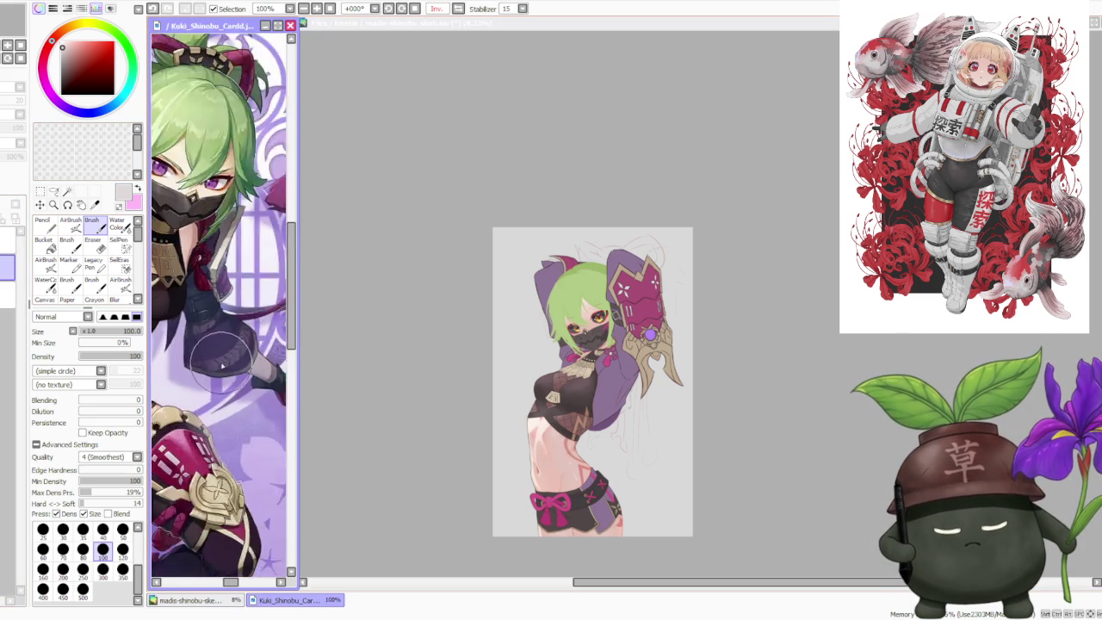
scroll(222, 368, down, 2)
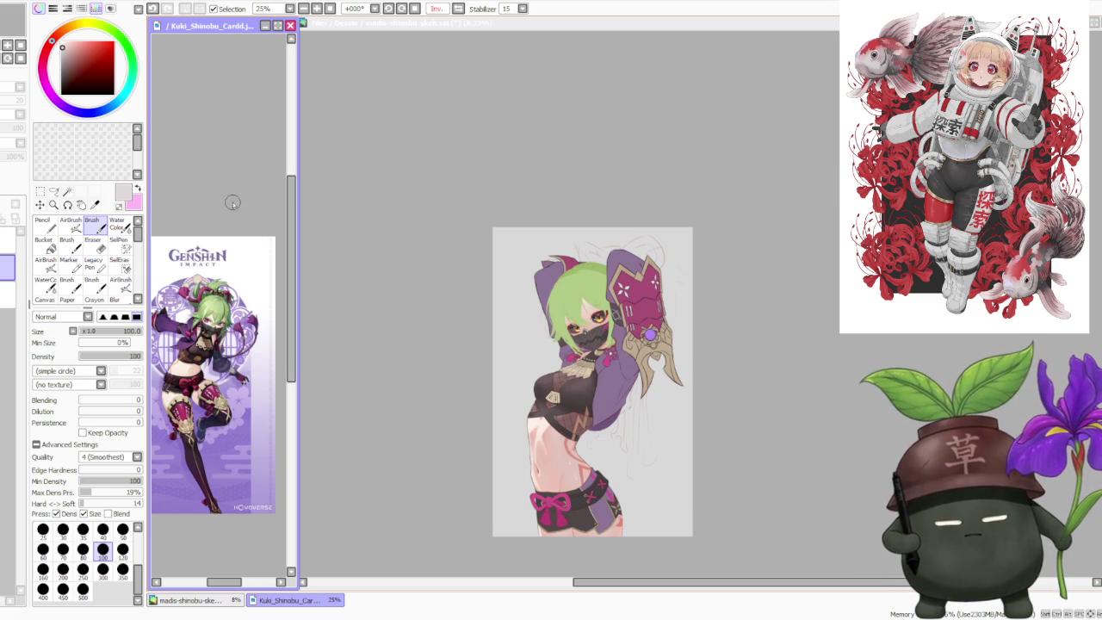
scroll(168, 274, up, 1)
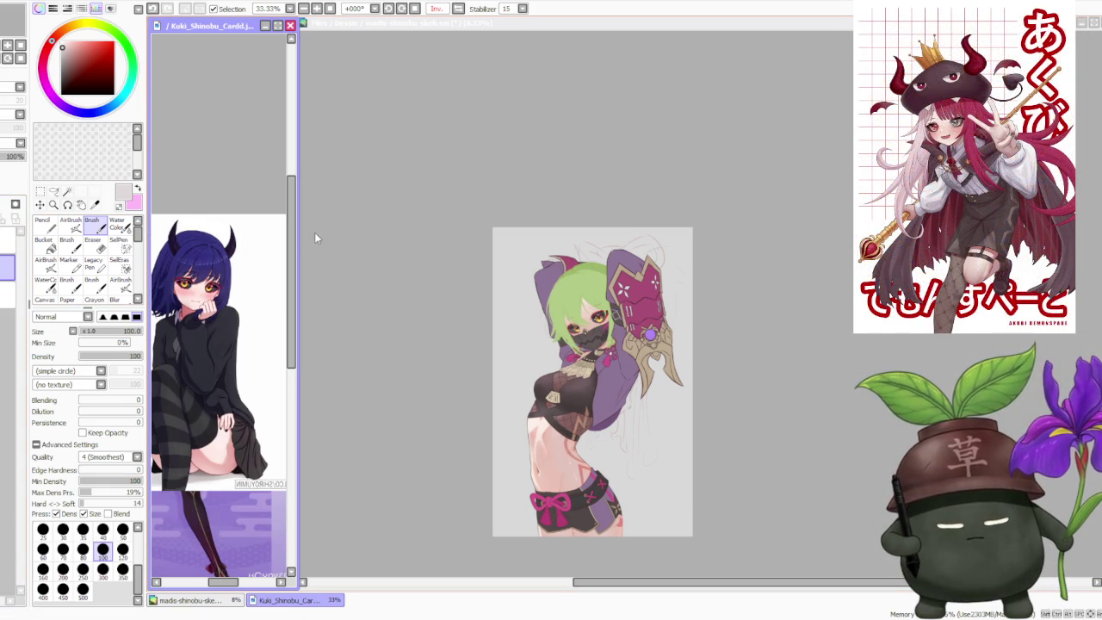
click(412, 200)
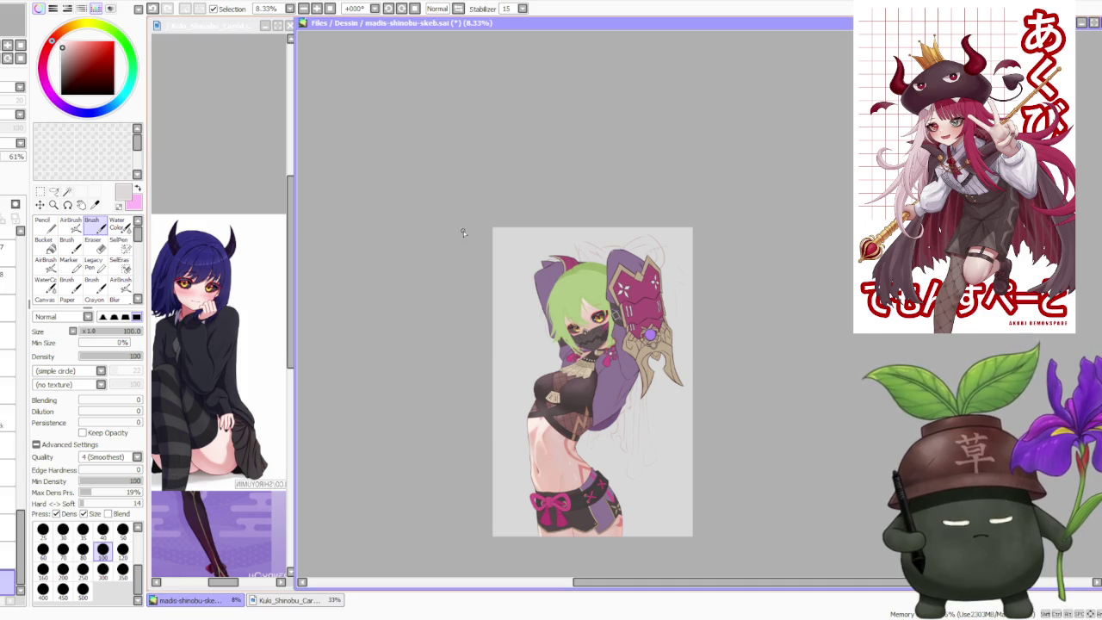
scroll(603, 259, up, 1)
scroll(624, 267, down, 1)
scroll(632, 273, down, 1)
scroll(650, 289, up, 1)
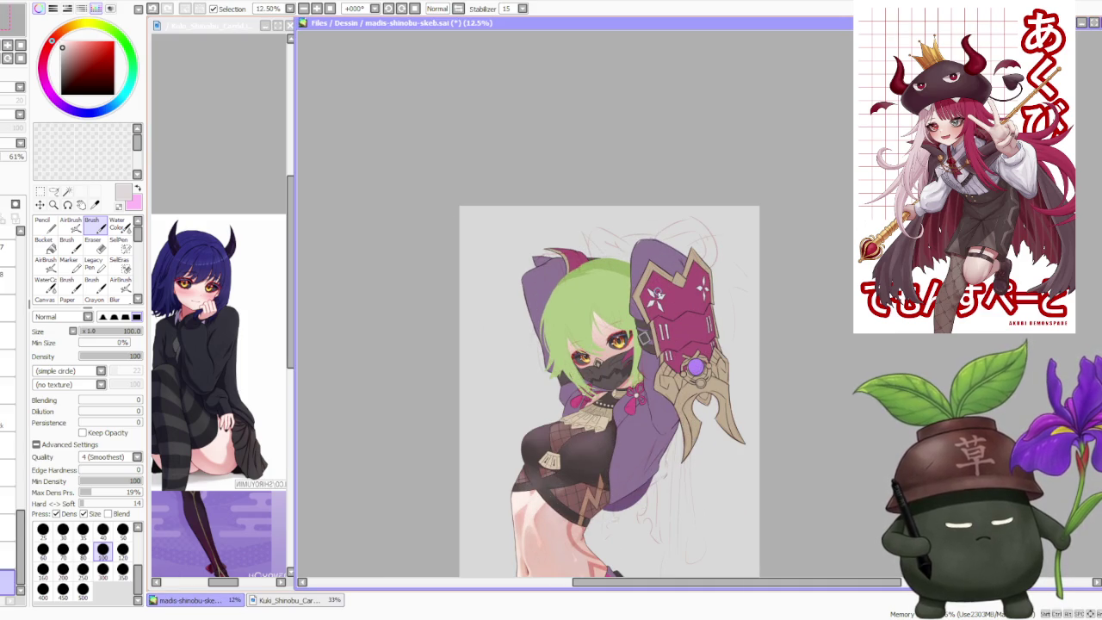
scroll(657, 293, up, 1)
scroll(656, 287, down, 2)
scroll(656, 282, up, 1)
scroll(656, 283, down, 1)
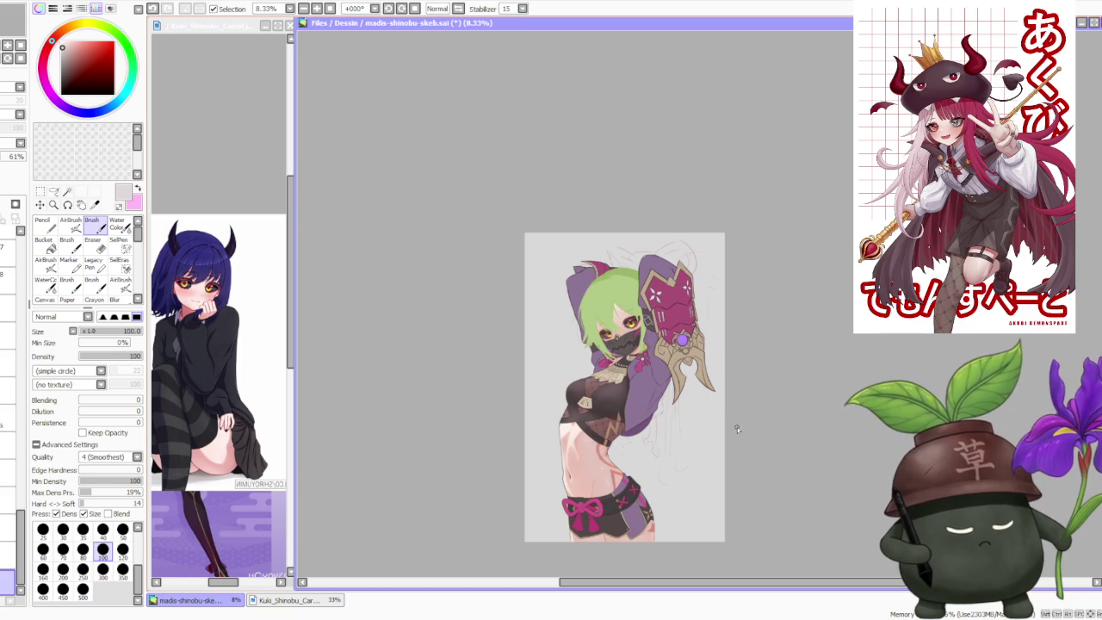
scroll(737, 427, up, 2)
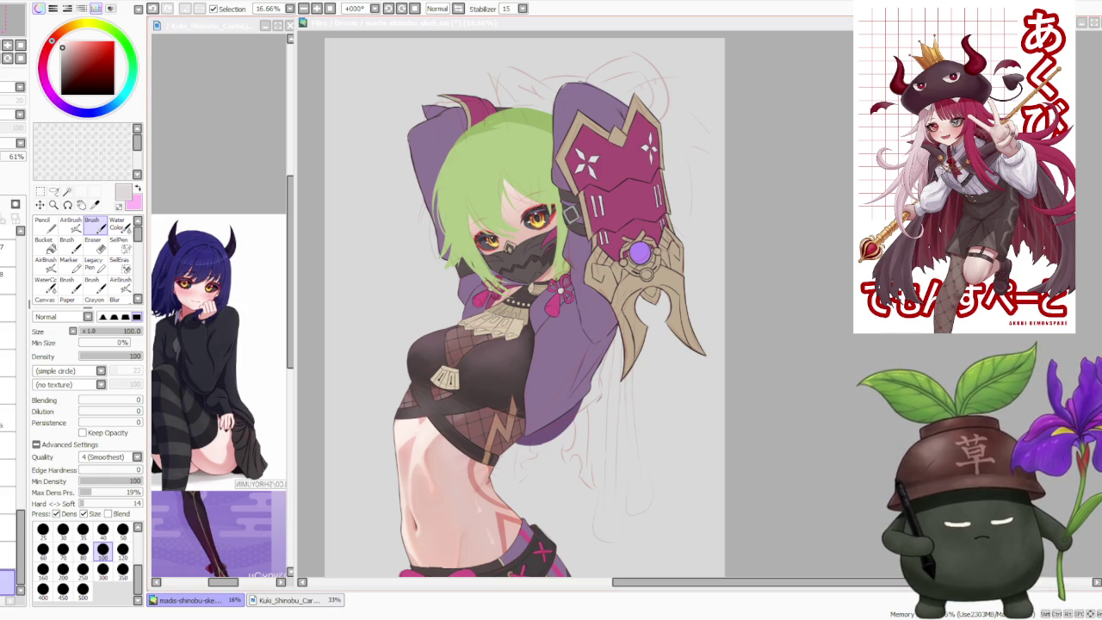
click(813, 191)
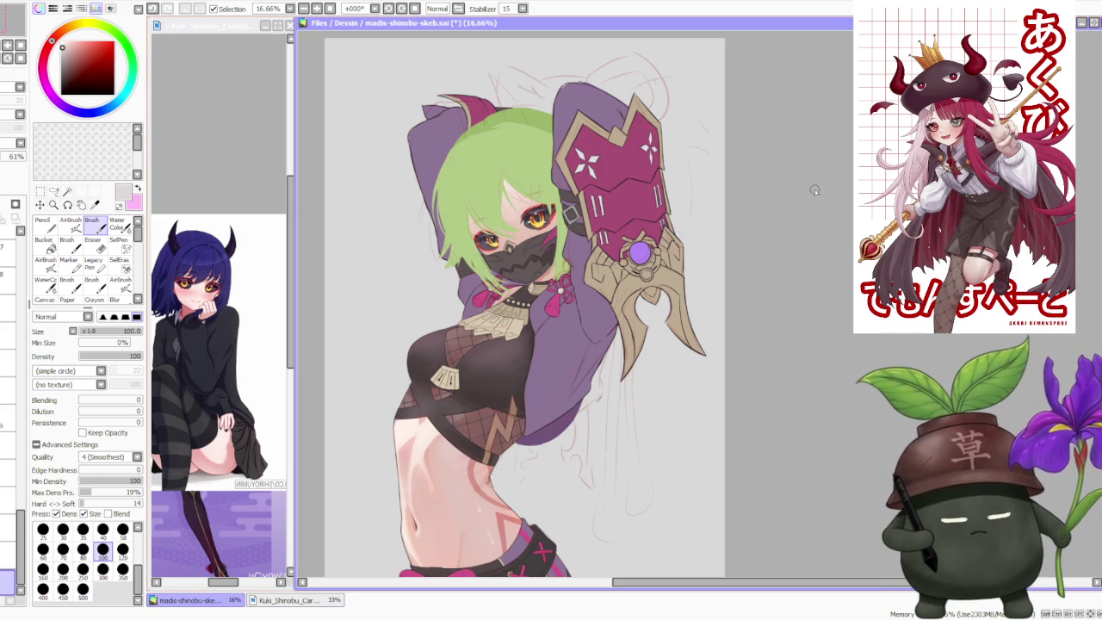
Step: Toggle the rough sketch layer's visibility off and on to compare the figure
scroll(12, 251, up, 10)
click(12, 258)
click(12, 258)
click(12, 258)
click(12, 259)
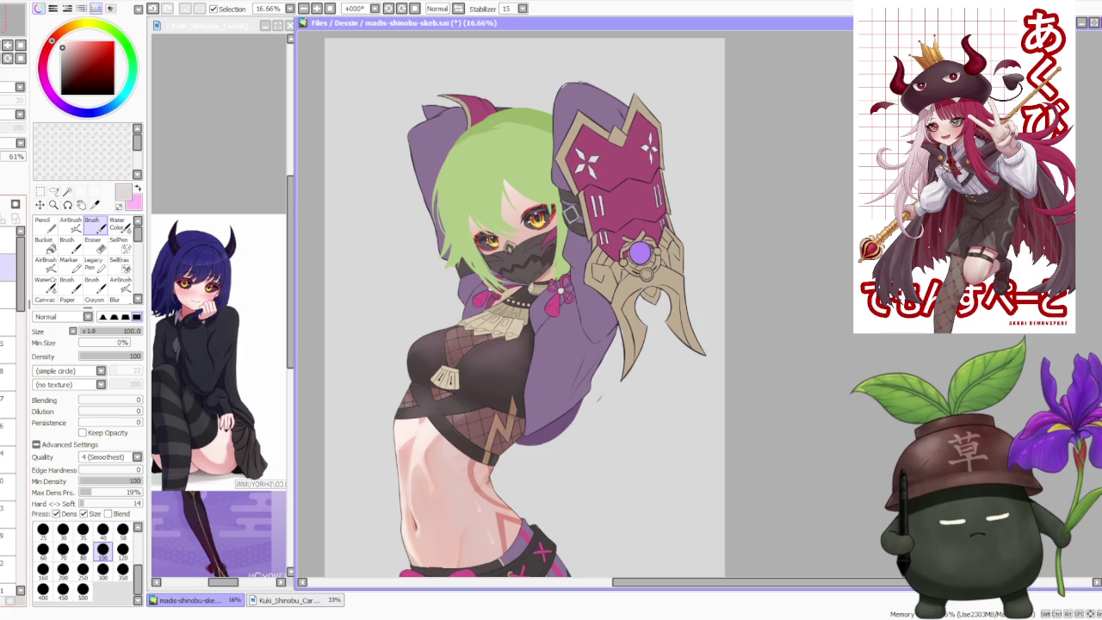
Step: Zoom in and out across the coloured figure to inspect it with the sketch lines
scroll(393, 161, down, 2)
scroll(520, 146, up, 1)
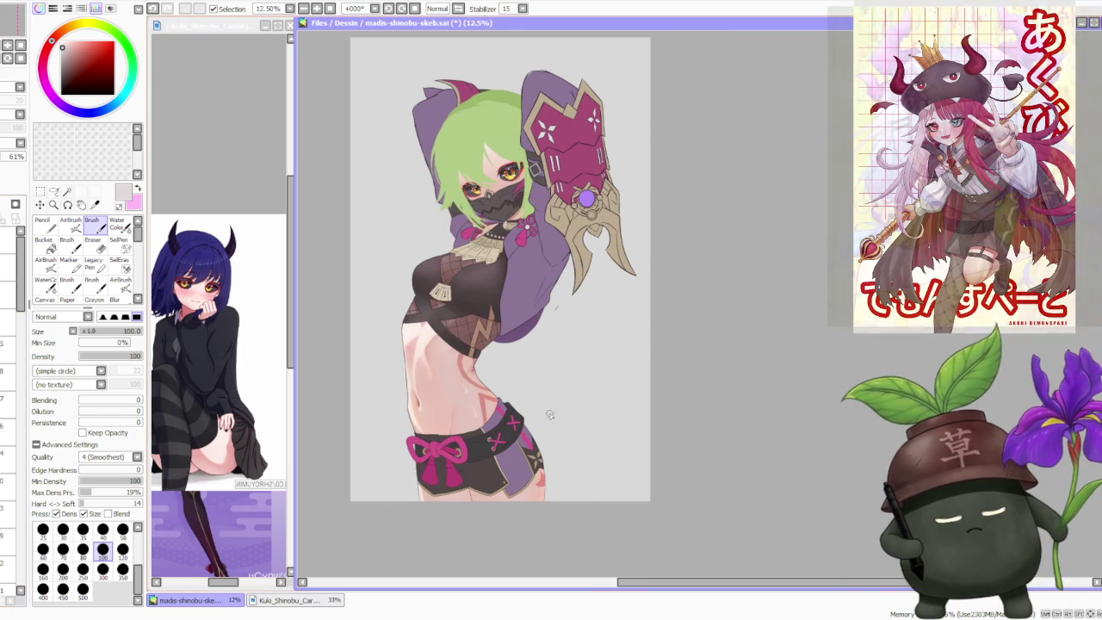
scroll(514, 329, down, 1)
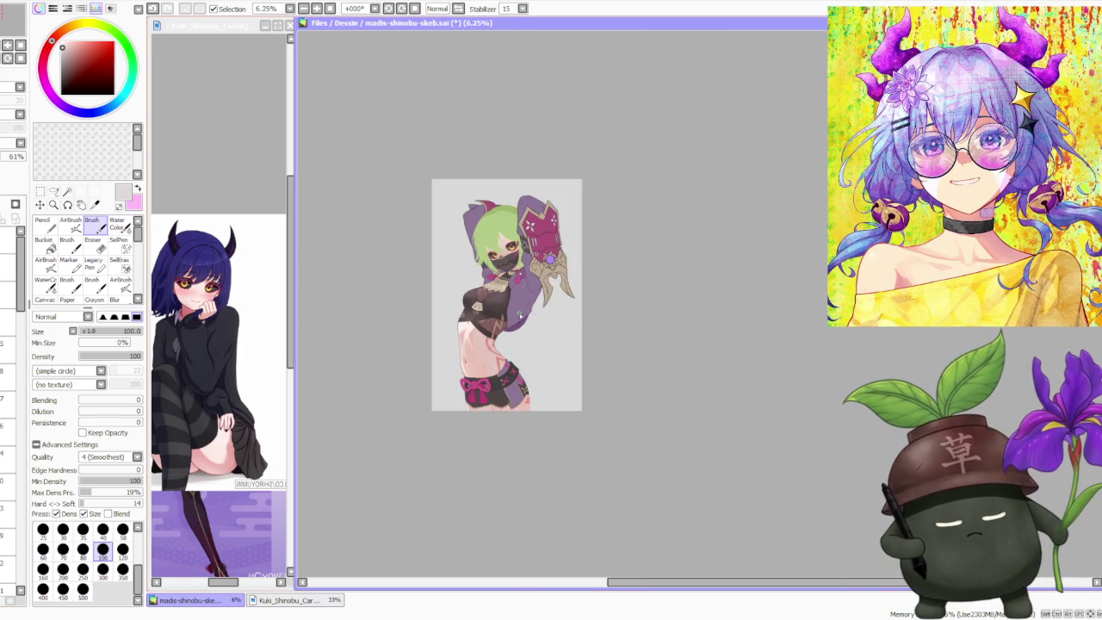
scroll(519, 318, up, 1)
scroll(517, 258, up, 1)
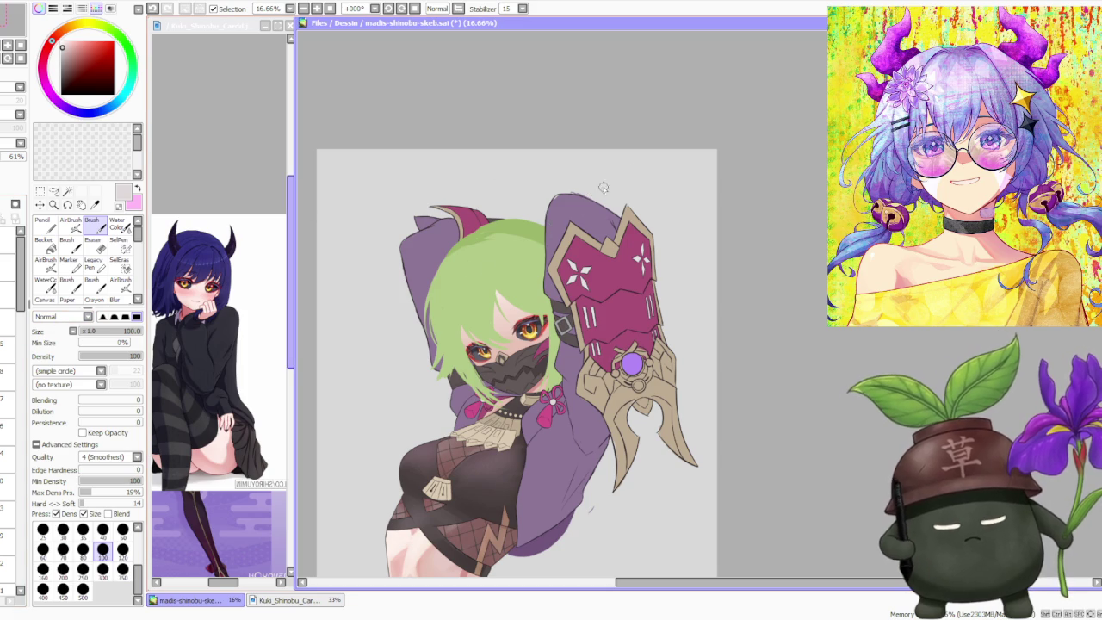
scroll(607, 164, down, 1)
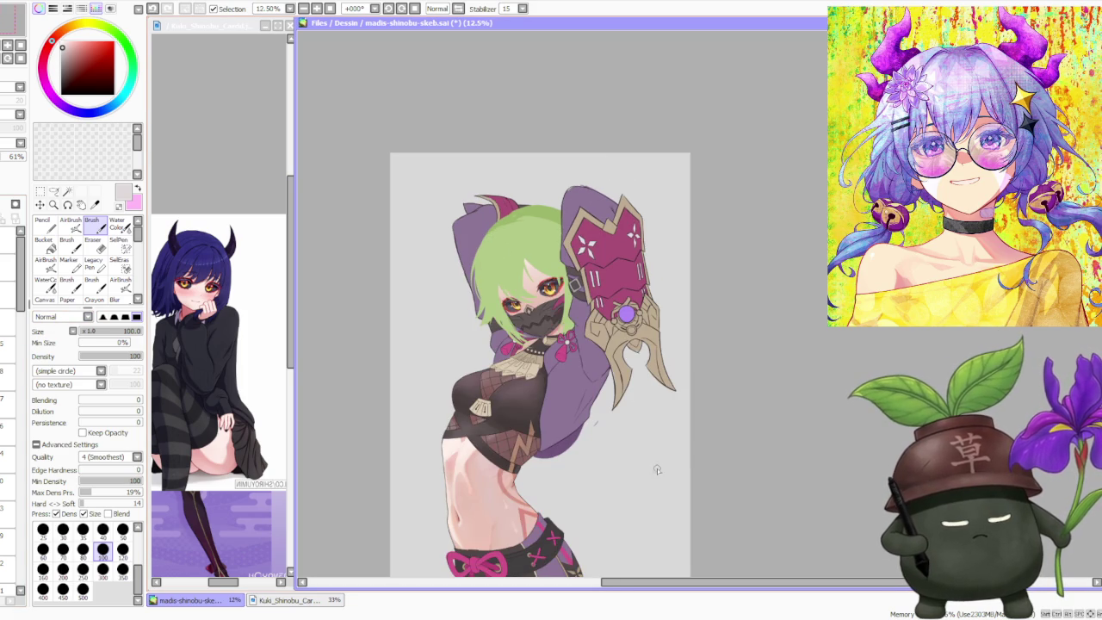
scroll(603, 577, up, 2)
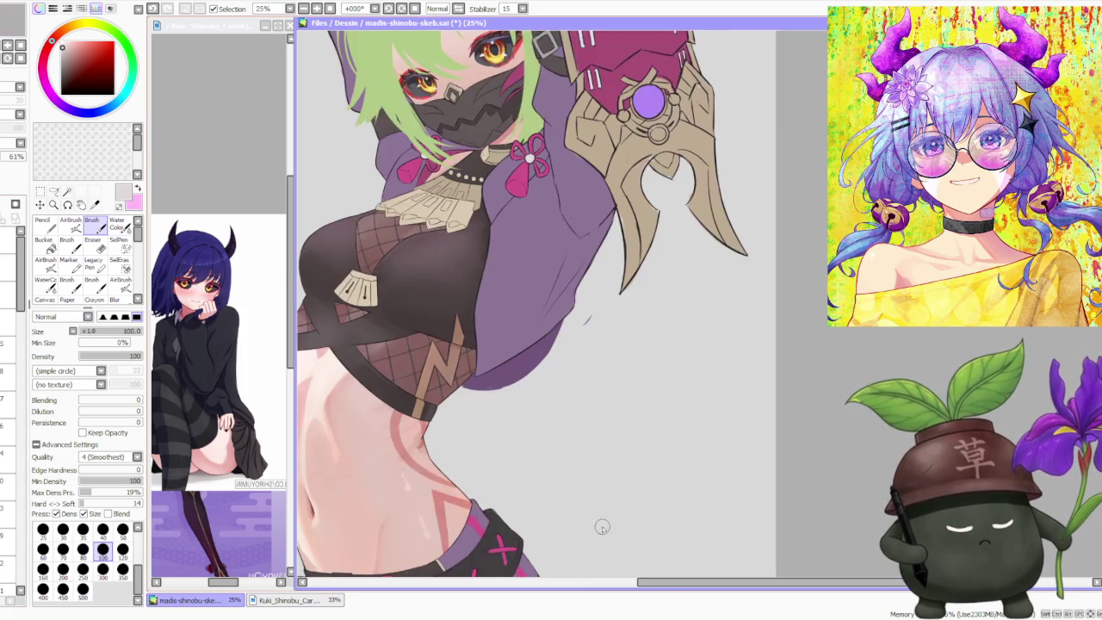
scroll(554, 450, up, 3)
scroll(556, 447, down, 2)
scroll(561, 426, down, 2)
scroll(561, 423, down, 1)
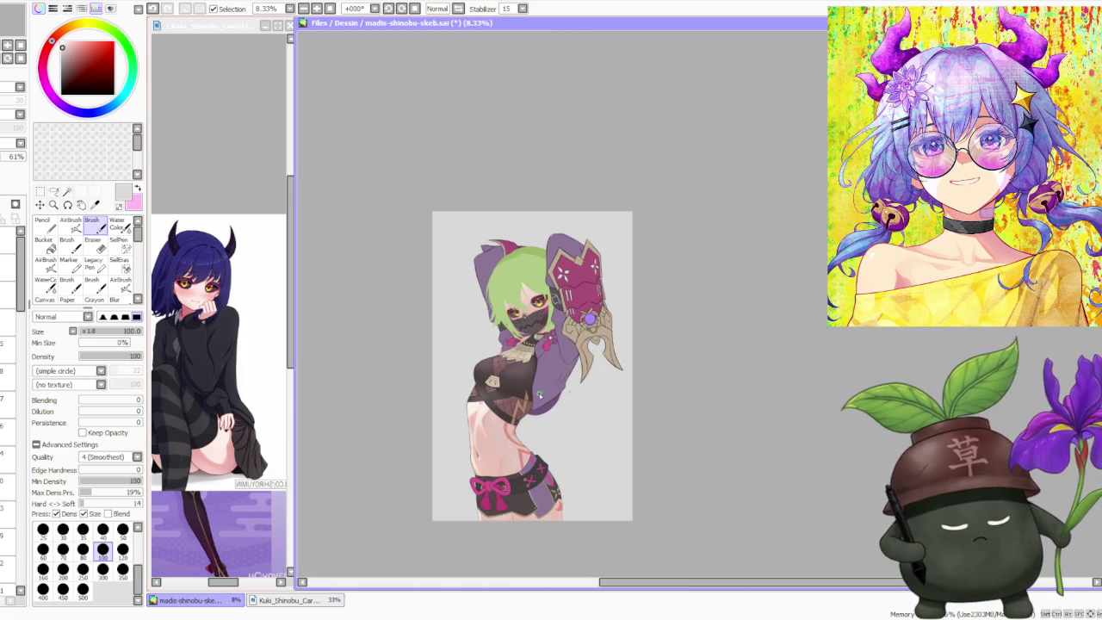
scroll(511, 274, up, 1)
scroll(511, 301, up, 1)
scroll(510, 301, down, 1)
scroll(520, 297, down, 1)
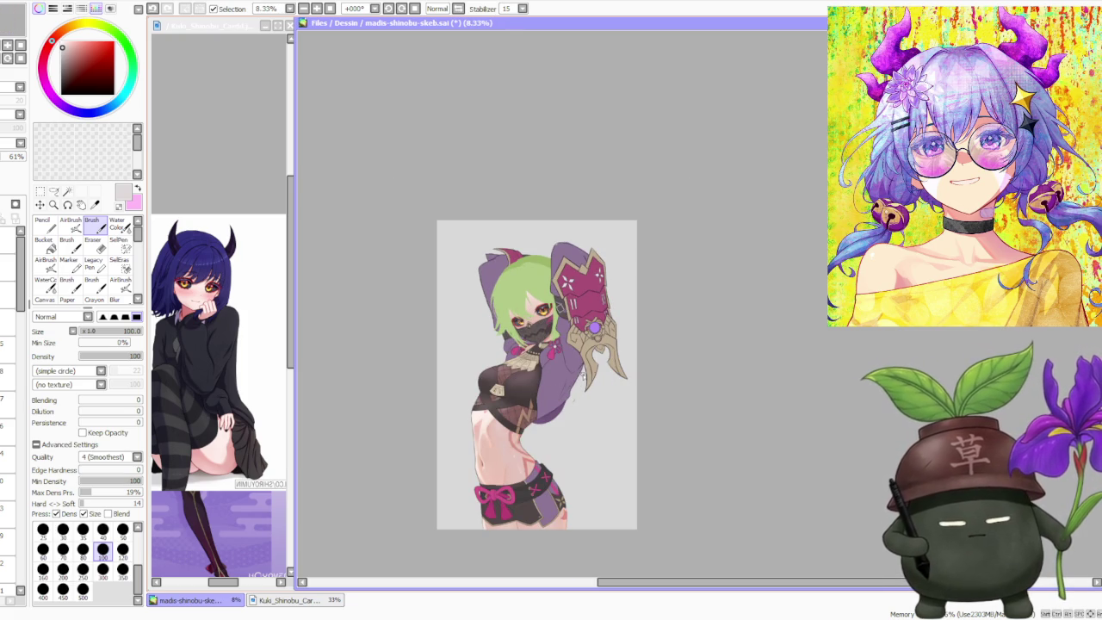
scroll(535, 315, up, 2)
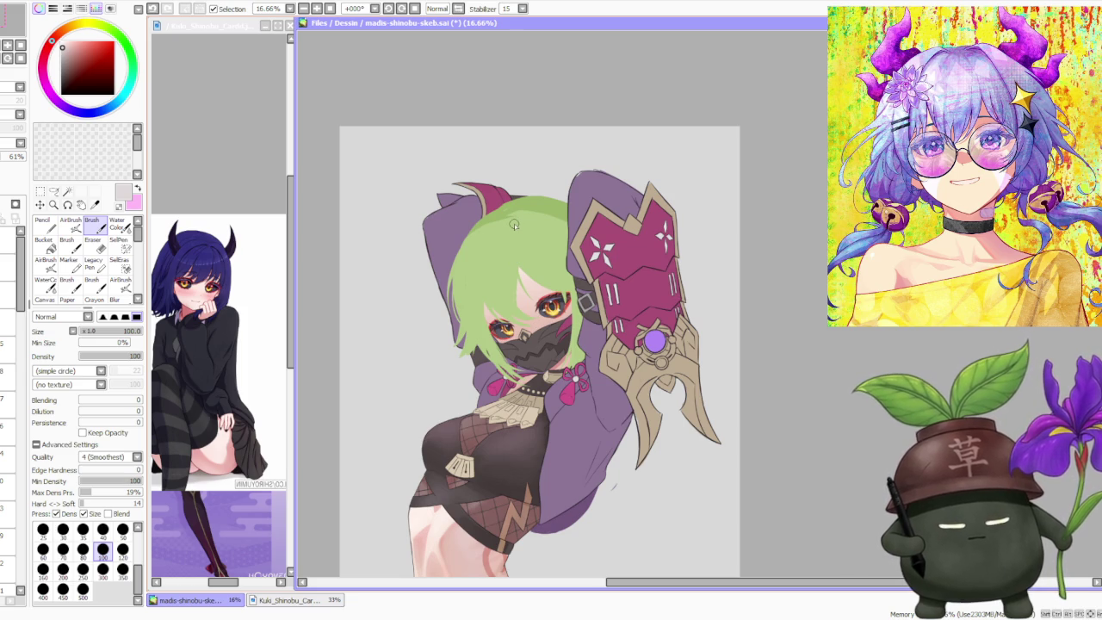
scroll(444, 248, down, 2)
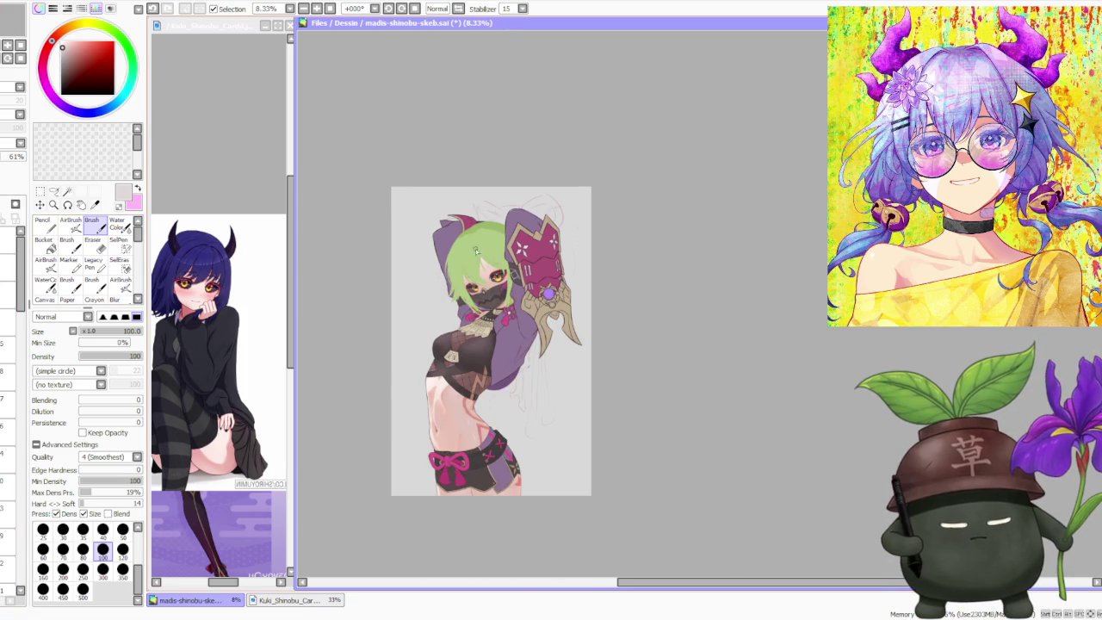
scroll(481, 242, up, 2)
click(220, 155)
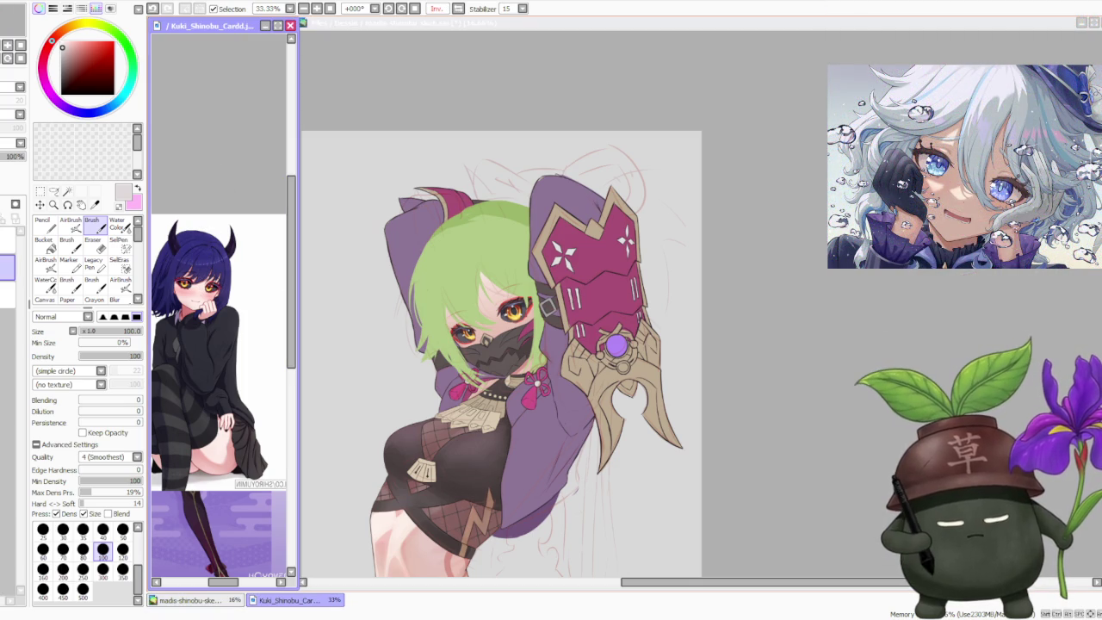
Step: On the main canvas, briefly hide and reshow the purple arm and shield layer
click(805, 181)
scroll(2, 345, up, 2)
scroll(3, 340, up, 3)
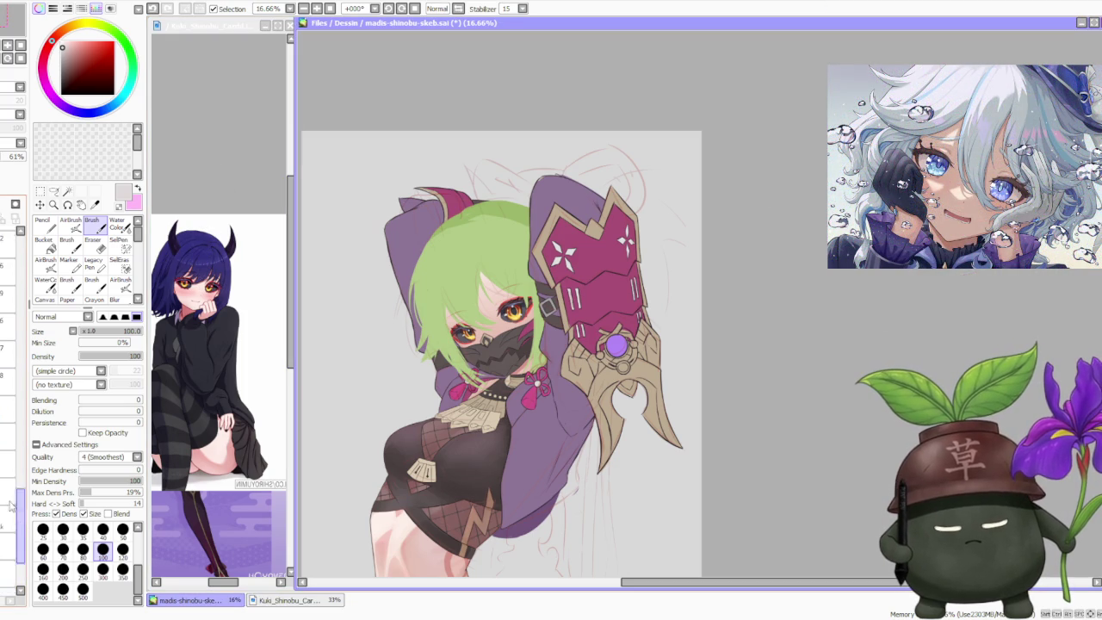
scroll(3, 335, up, 5)
scroll(4, 328, up, 3)
scroll(5, 318, up, 2)
scroll(7, 297, up, 2)
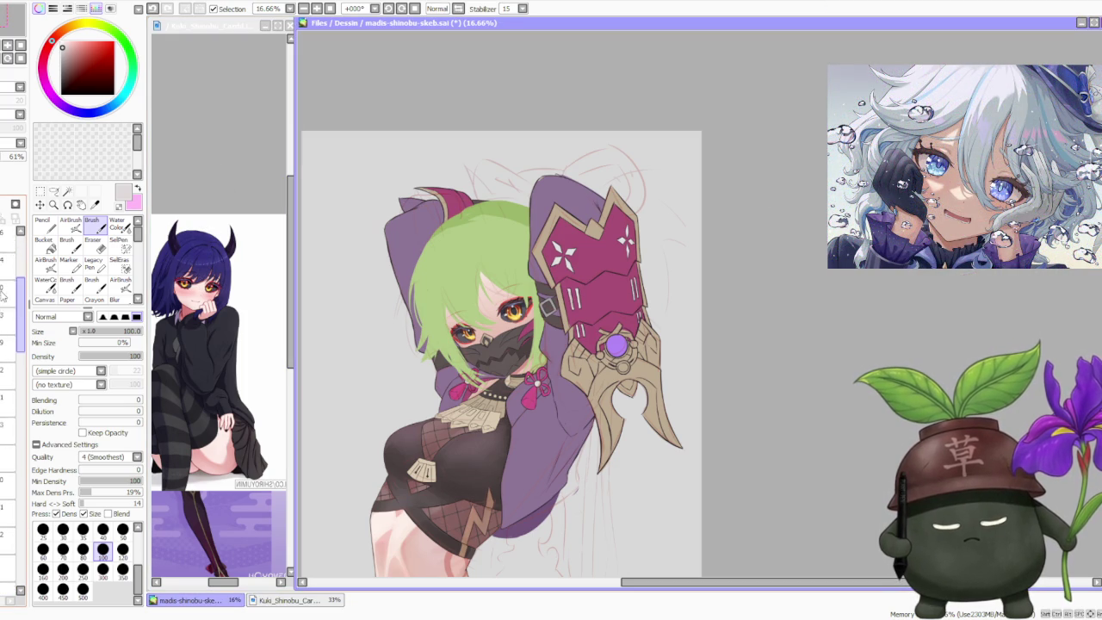
scroll(10, 270, up, 2)
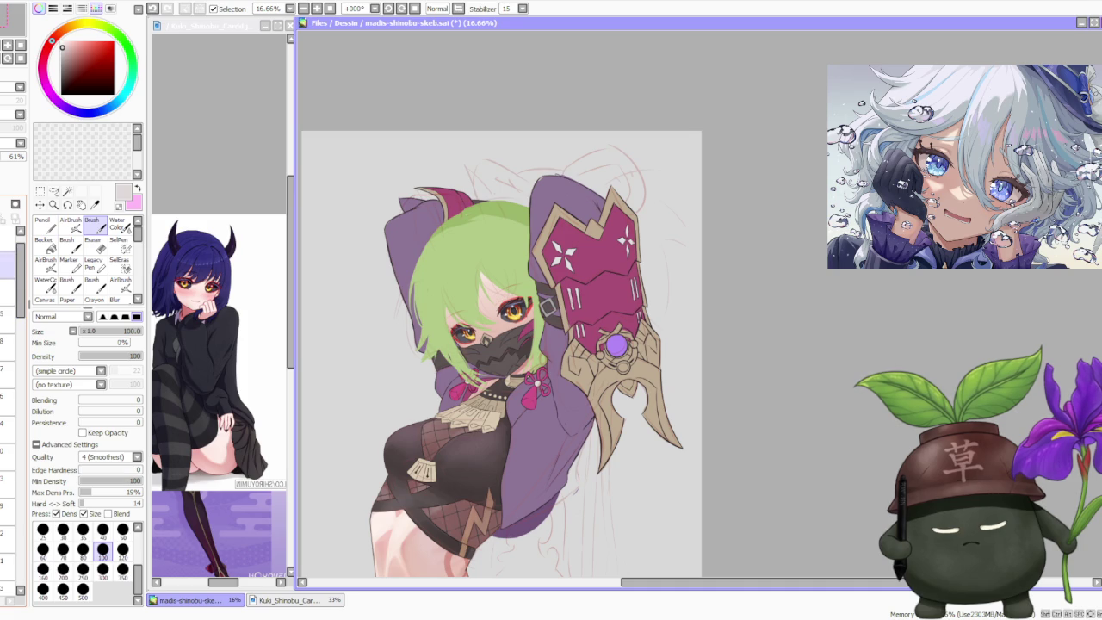
click(7, 293)
click(7, 293)
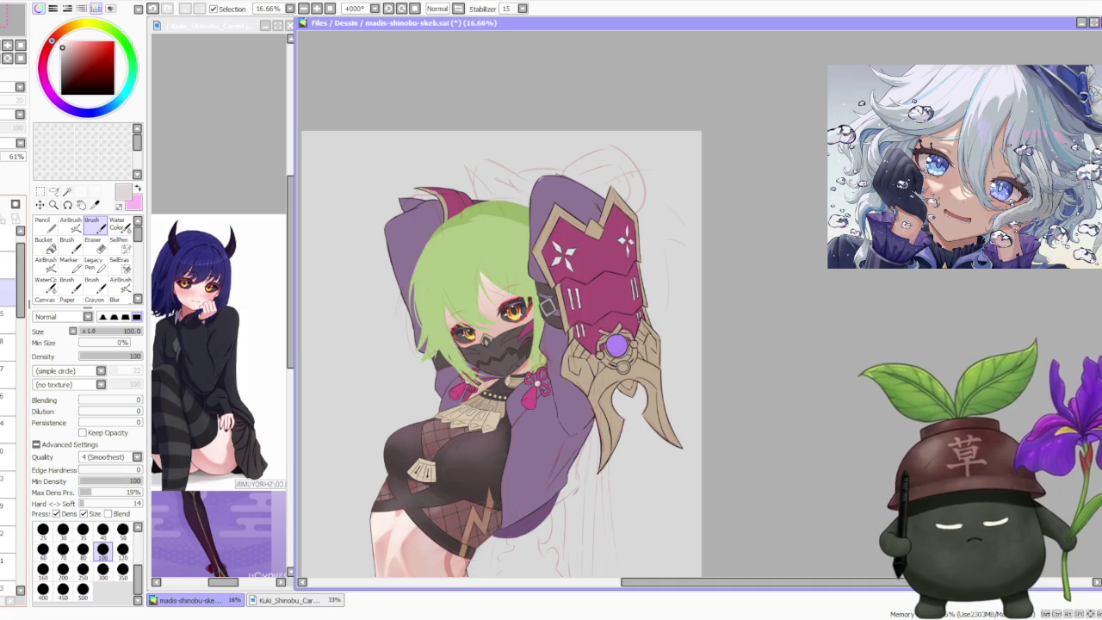
Step: Toggle the eyes layer off and on, then hide the black mask layer
click(7, 366)
click(7, 366)
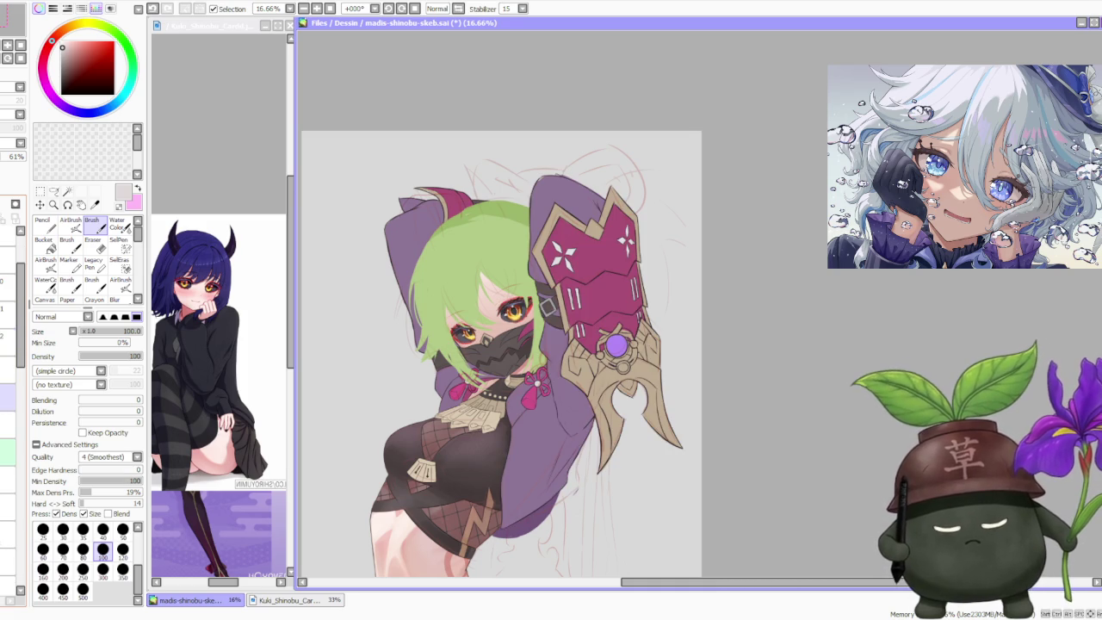
click(7, 396)
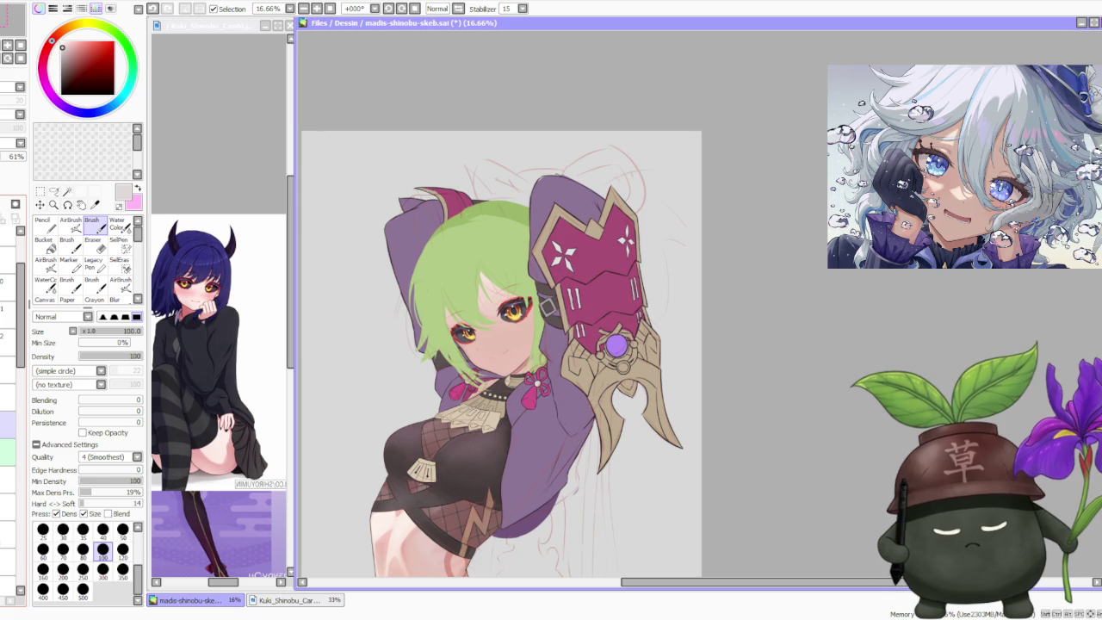
scroll(559, 225, down, 1)
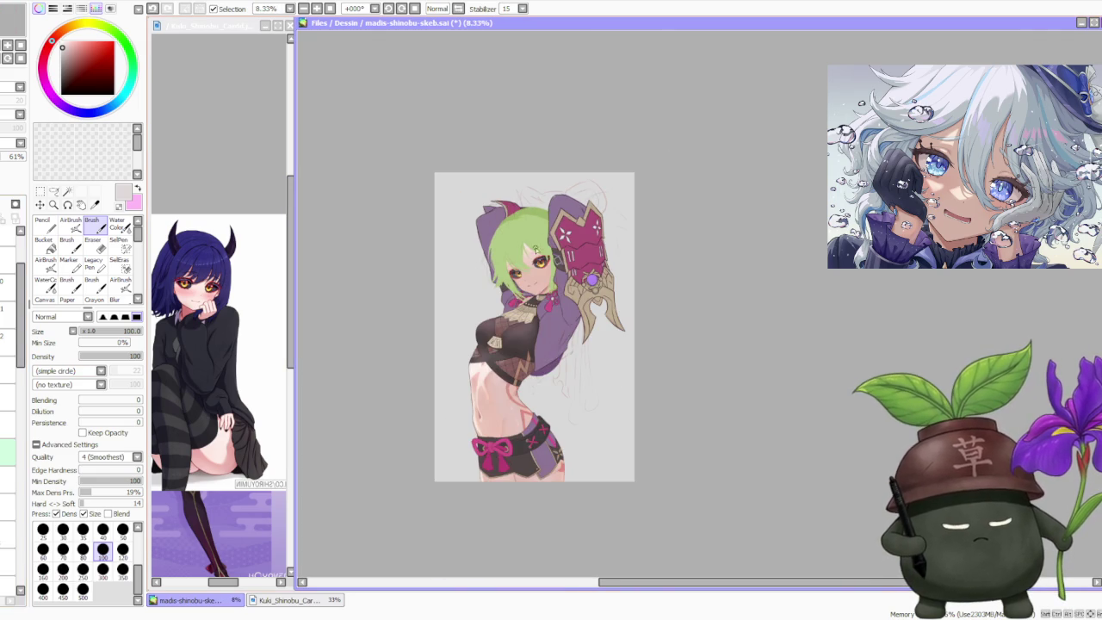
scroll(530, 261, up, 2)
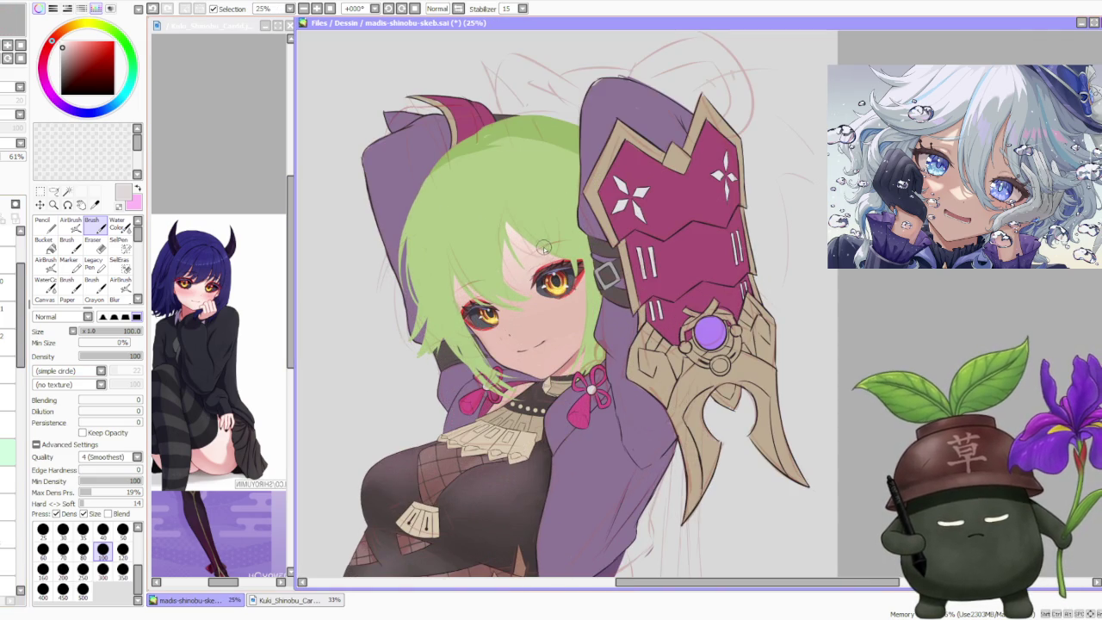
scroll(544, 246, down, 1)
scroll(551, 239, down, 1)
scroll(552, 242, up, 2)
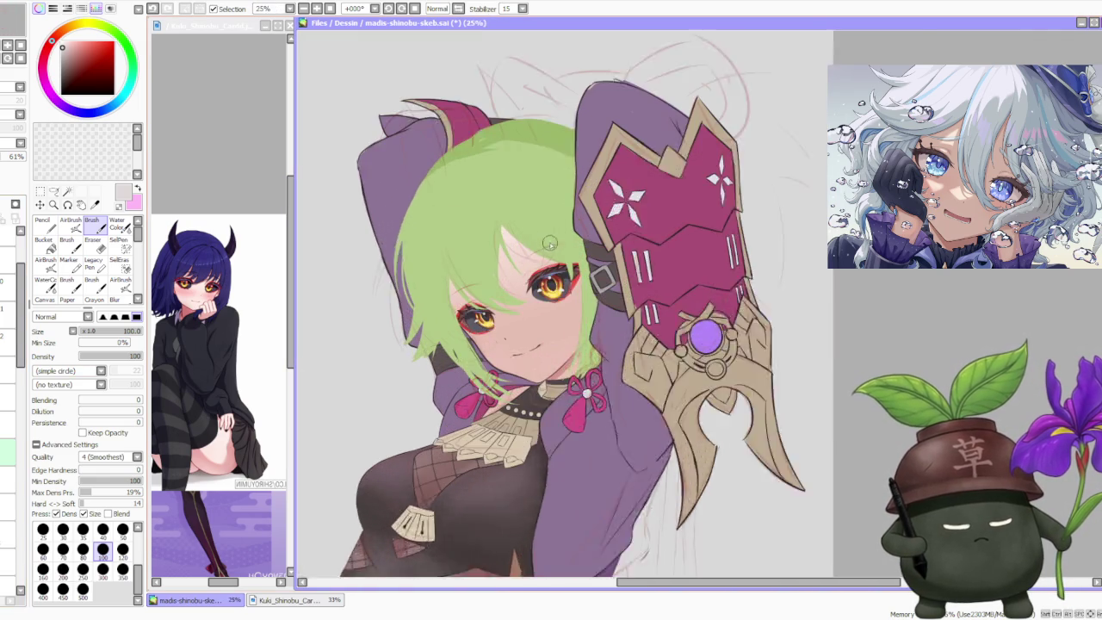
scroll(545, 245, up, 1)
scroll(346, 310, down, 2)
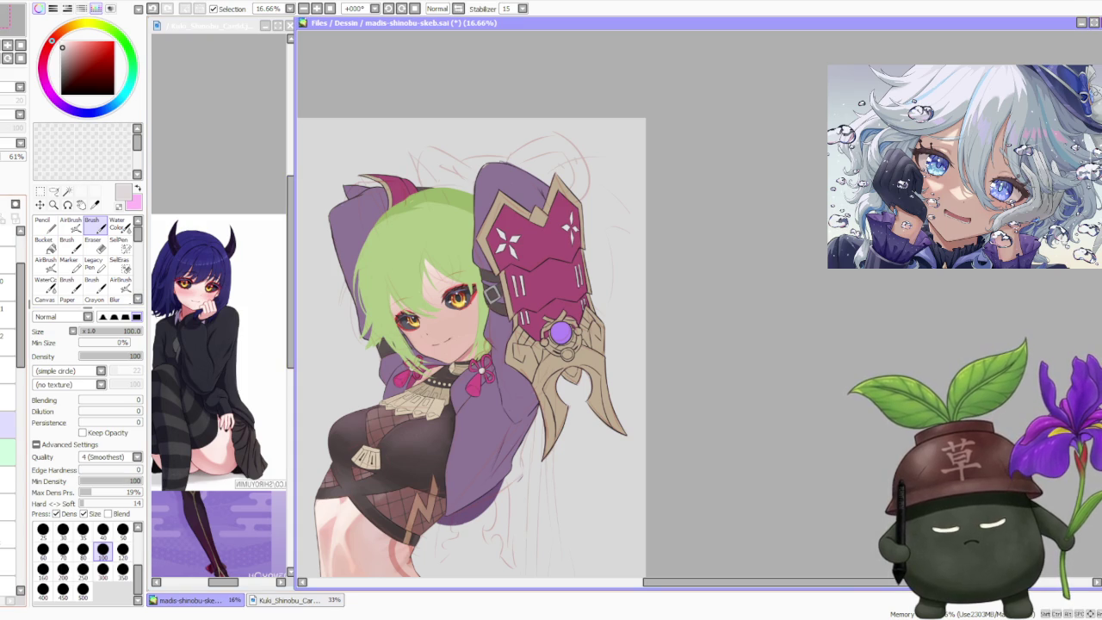
scroll(603, 190, down, 1)
scroll(603, 190, down, 1)
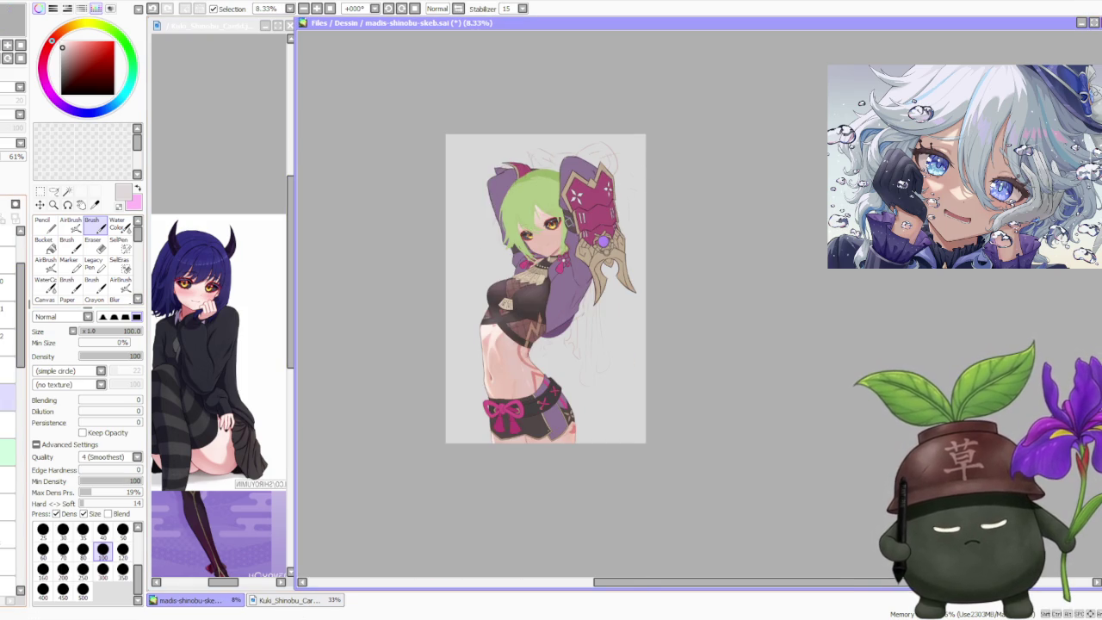
scroll(530, 207, up, 1)
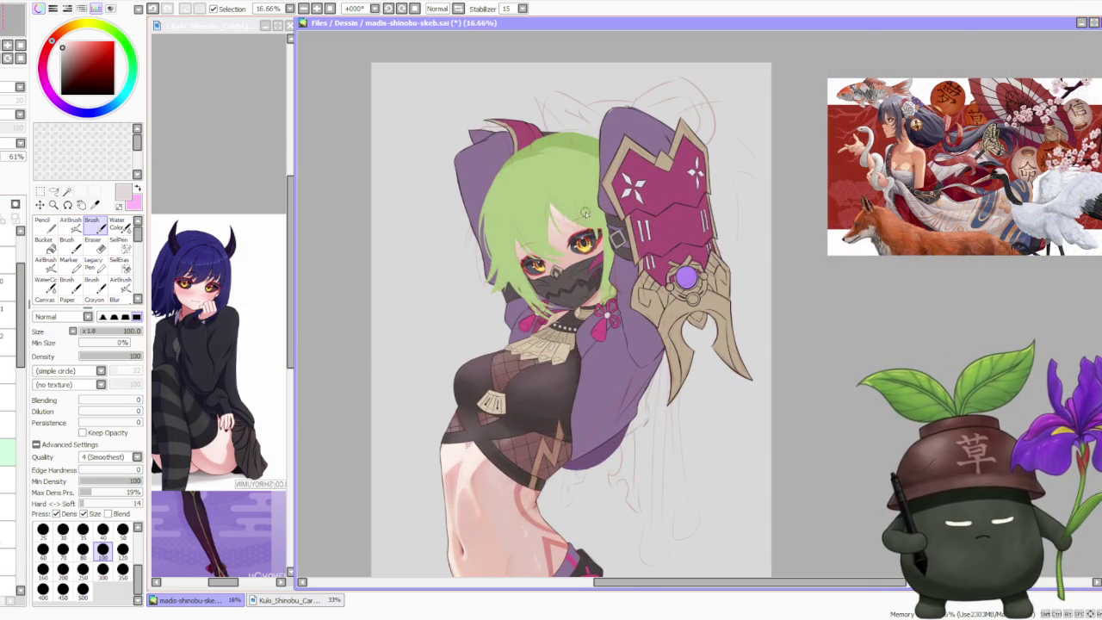
scroll(582, 216, up, 1)
scroll(577, 257, down, 2)
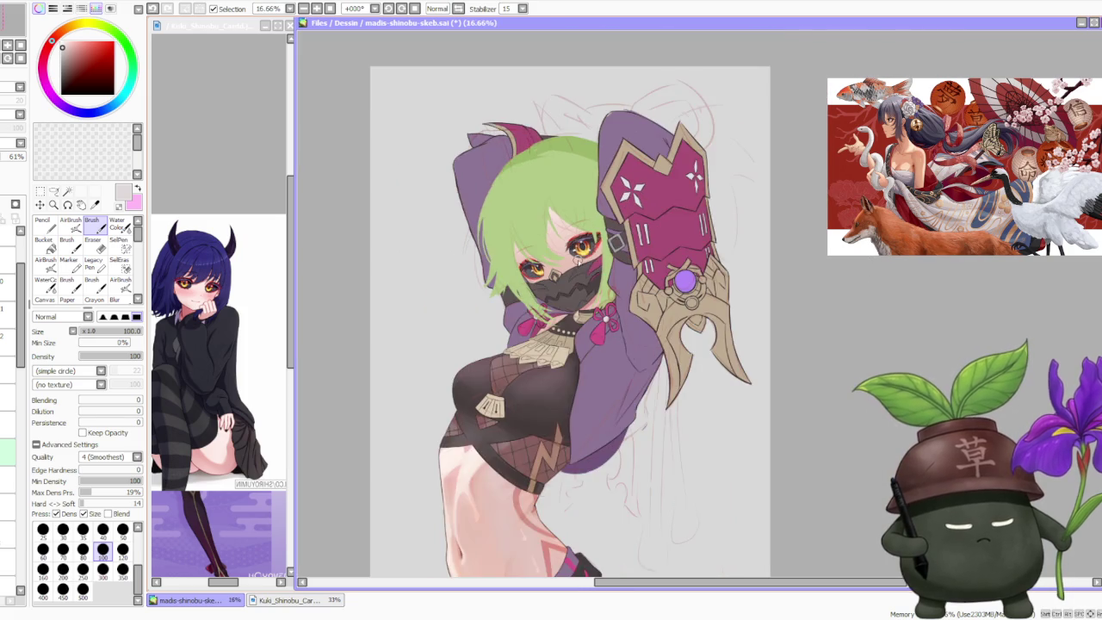
scroll(577, 254, down, 1)
scroll(577, 248, down, 1)
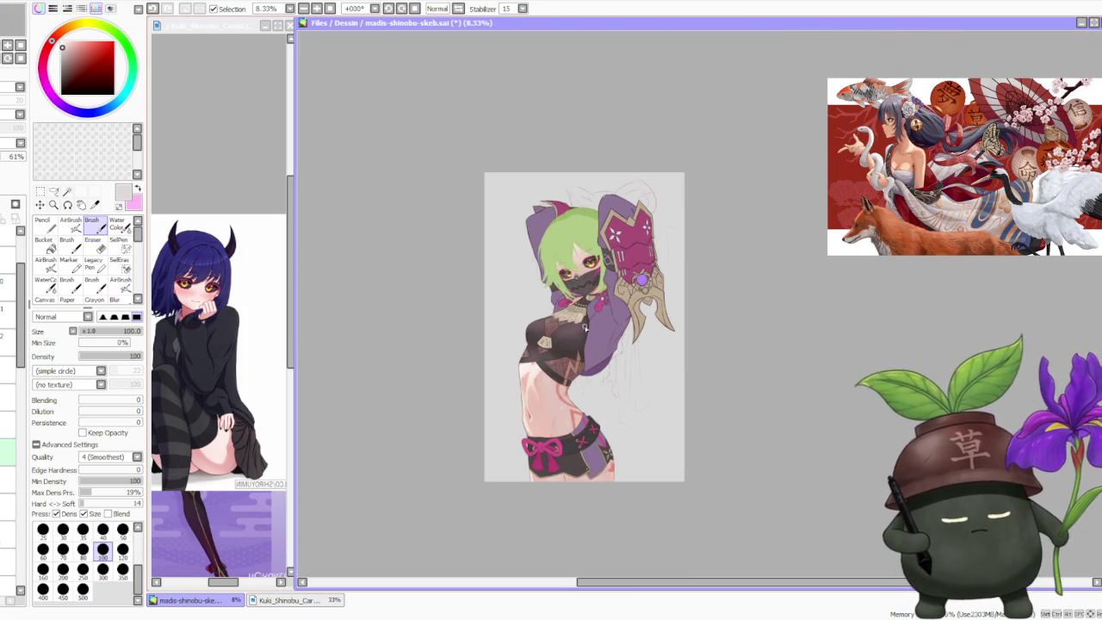
scroll(564, 228, up, 3)
scroll(684, 203, down, 1)
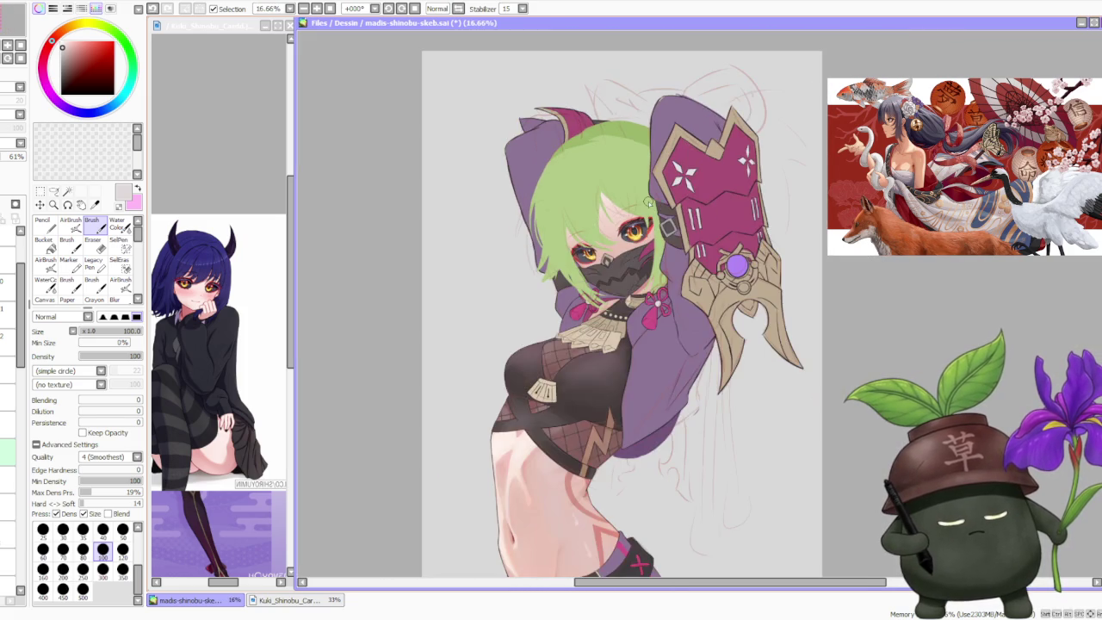
scroll(688, 215, down, 1)
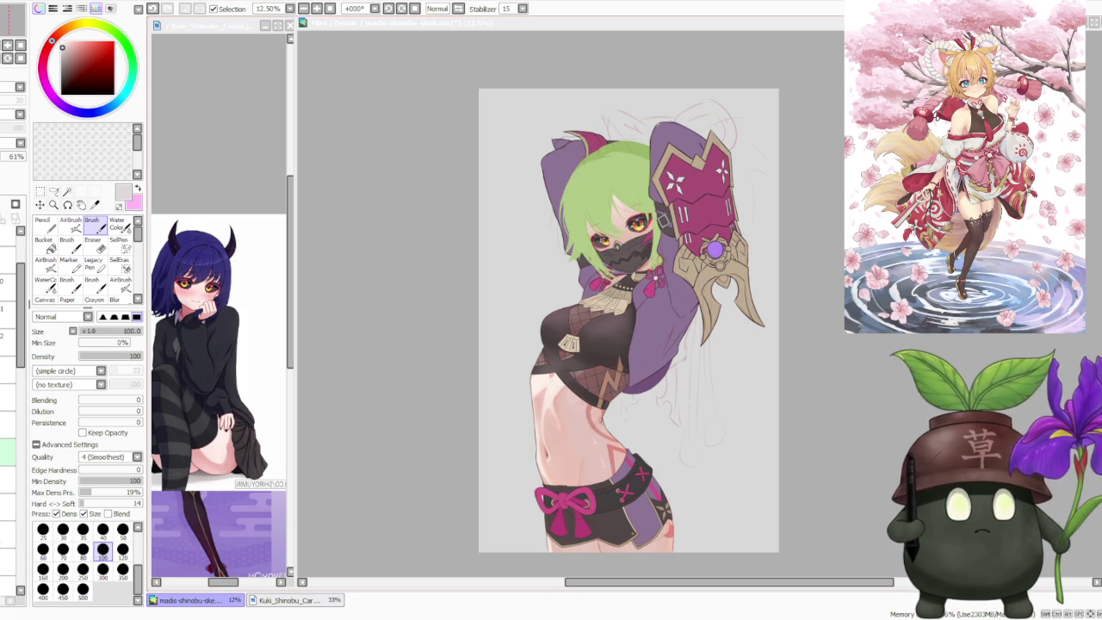
Step: Return focus to the illustration canvas to paint the pink bow belt
click(369, 191)
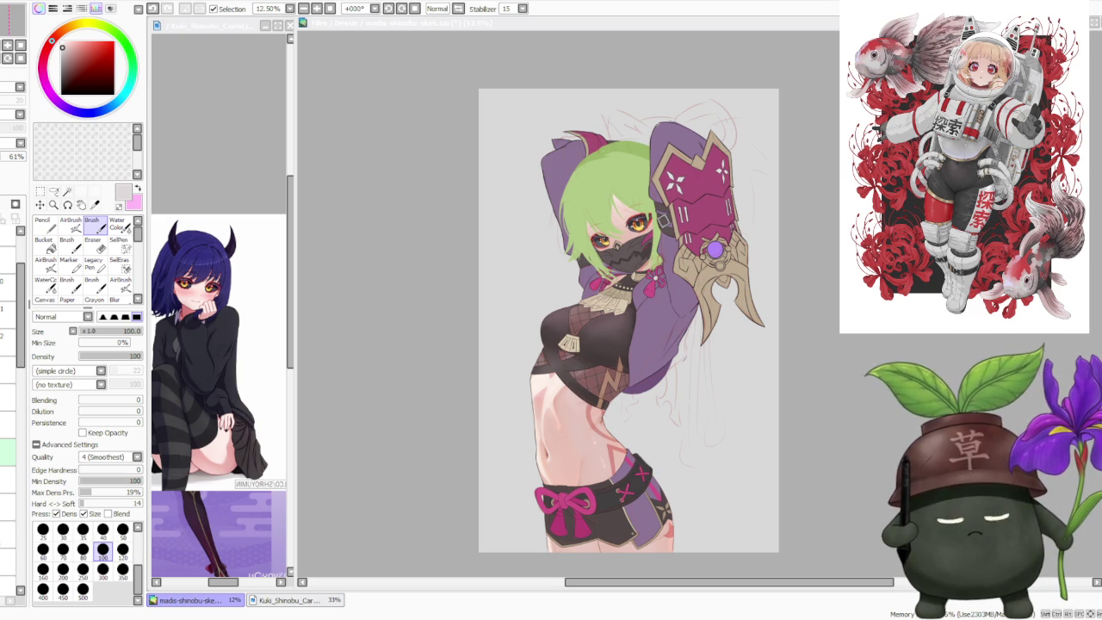
scroll(619, 350, down, 1)
scroll(629, 275, up, 2)
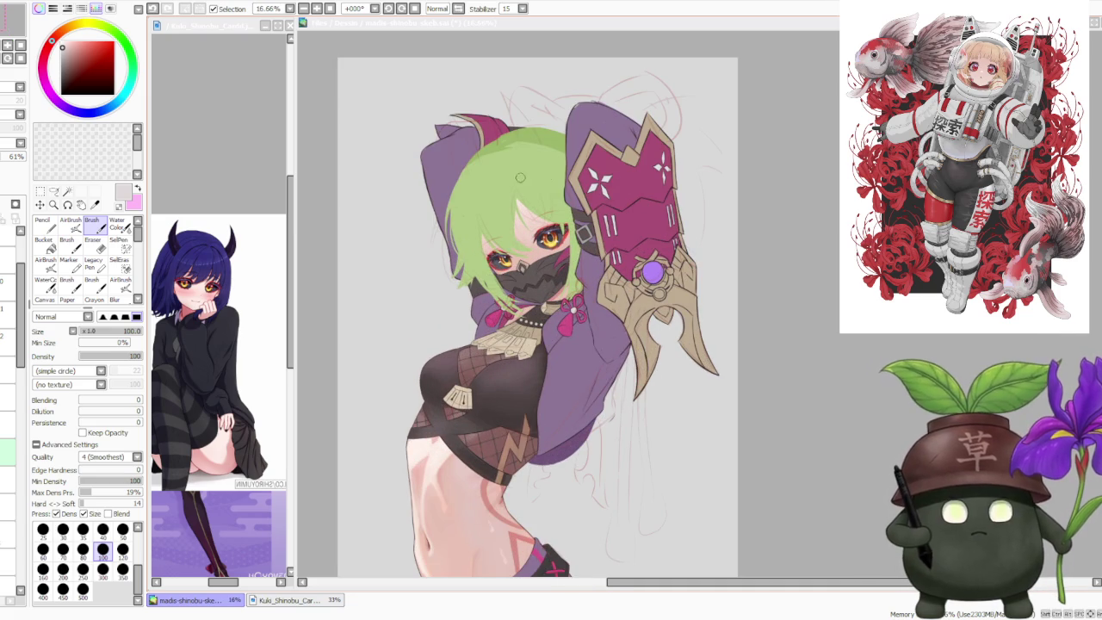
scroll(530, 177, down, 1)
scroll(541, 154, down, 1)
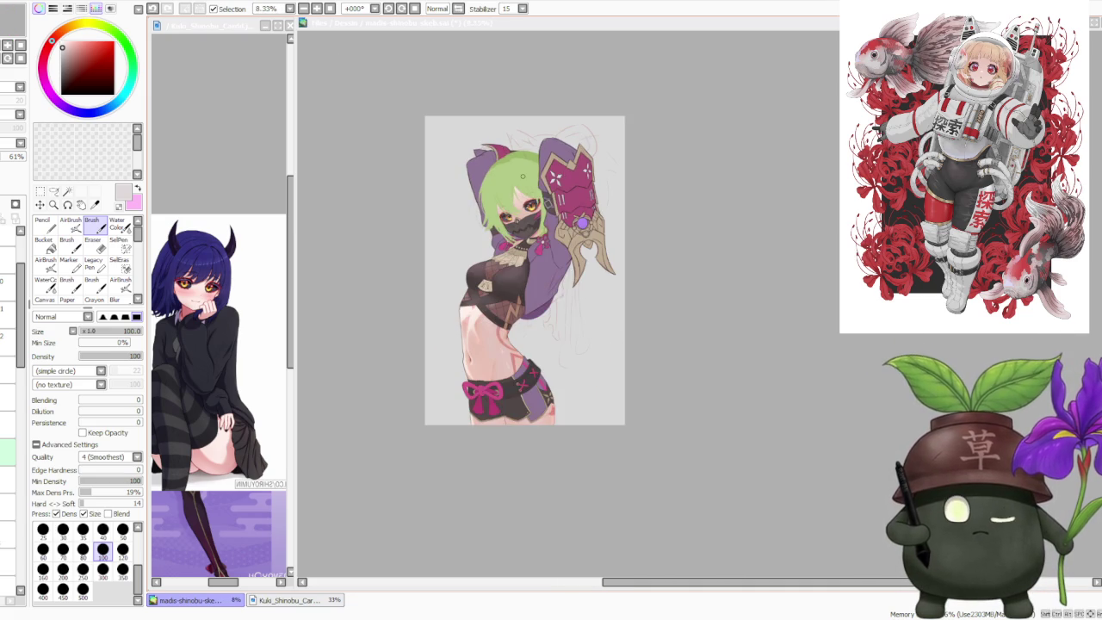
scroll(530, 149, up, 2)
scroll(530, 150, up, 1)
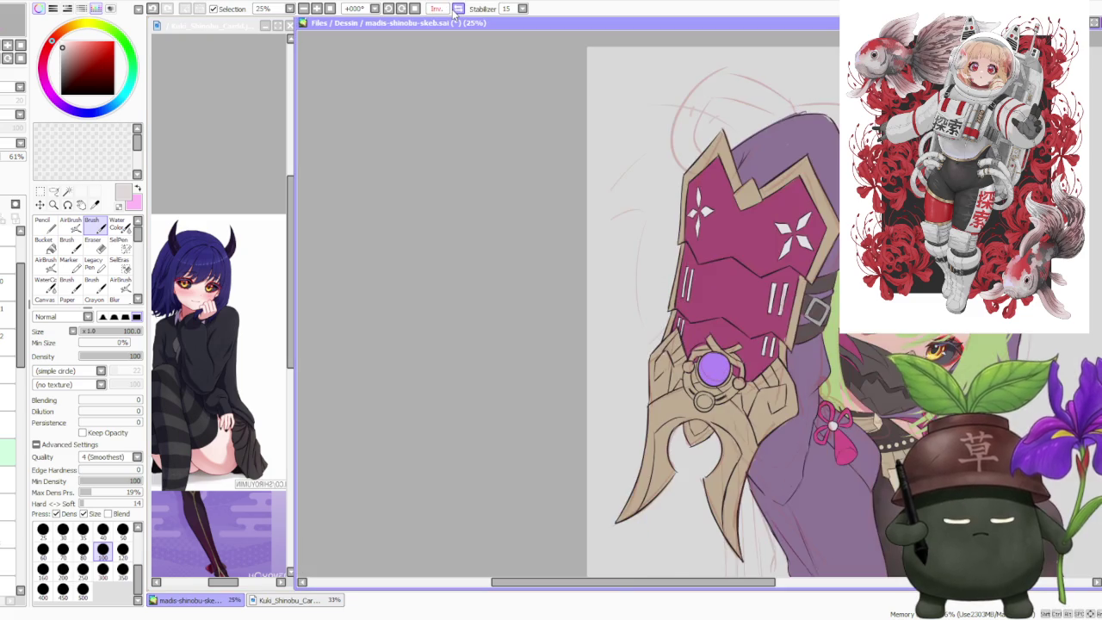
scroll(429, 267, down, 1)
scroll(508, 327, down, 1)
scroll(512, 287, down, 1)
scroll(504, 327, up, 1)
scroll(478, 412, down, 1)
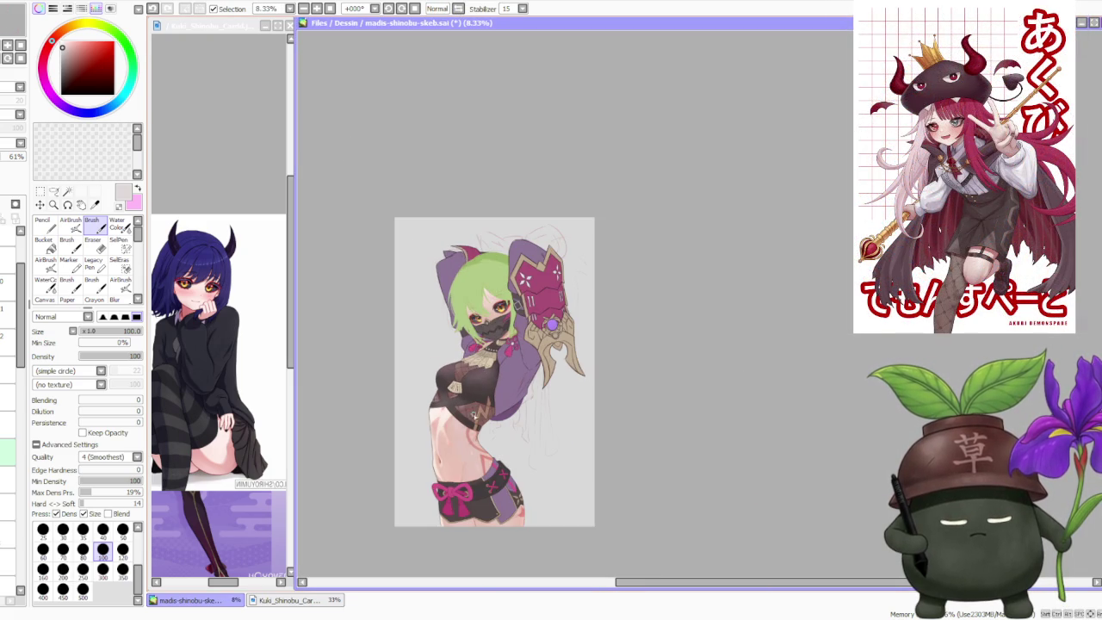
scroll(471, 413, up, 1)
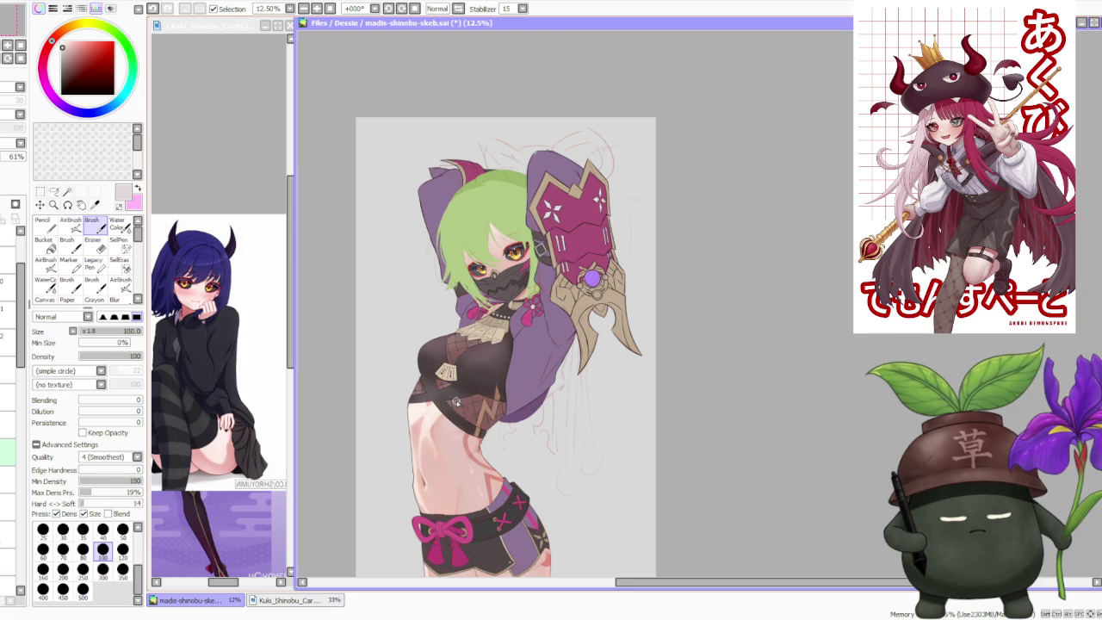
scroll(445, 455, down, 1)
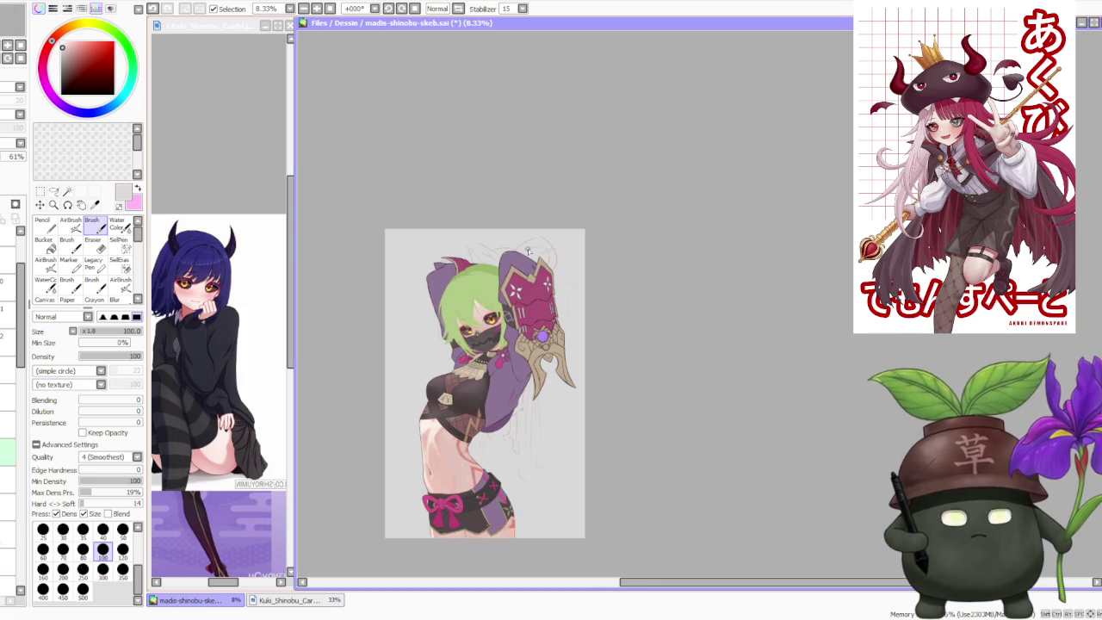
scroll(527, 250, up, 1)
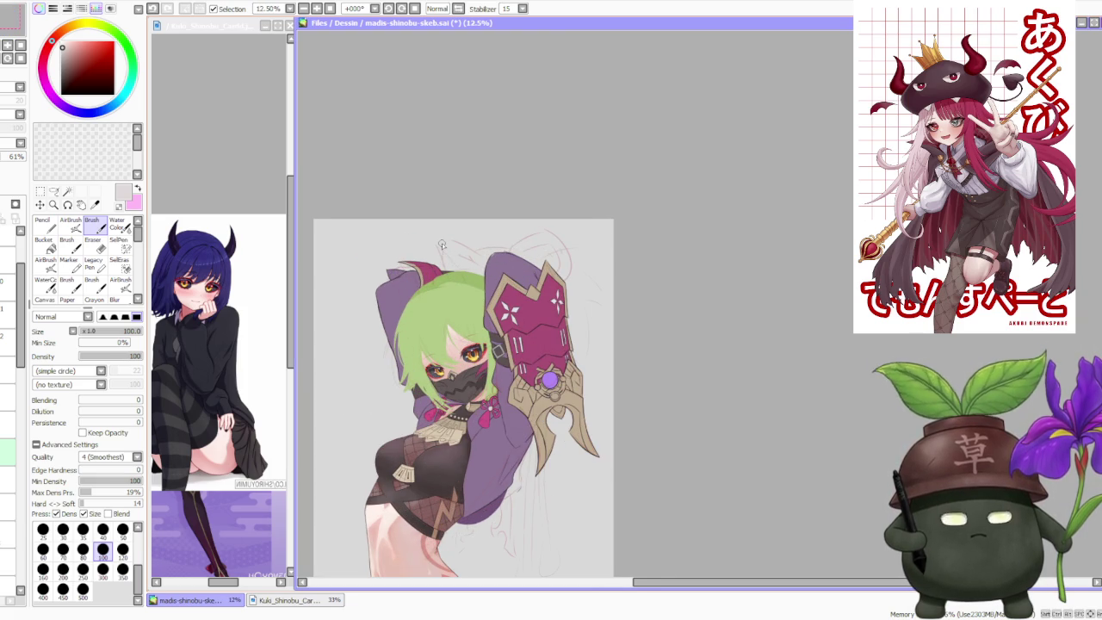
scroll(442, 246, up, 1)
scroll(441, 245, down, 1)
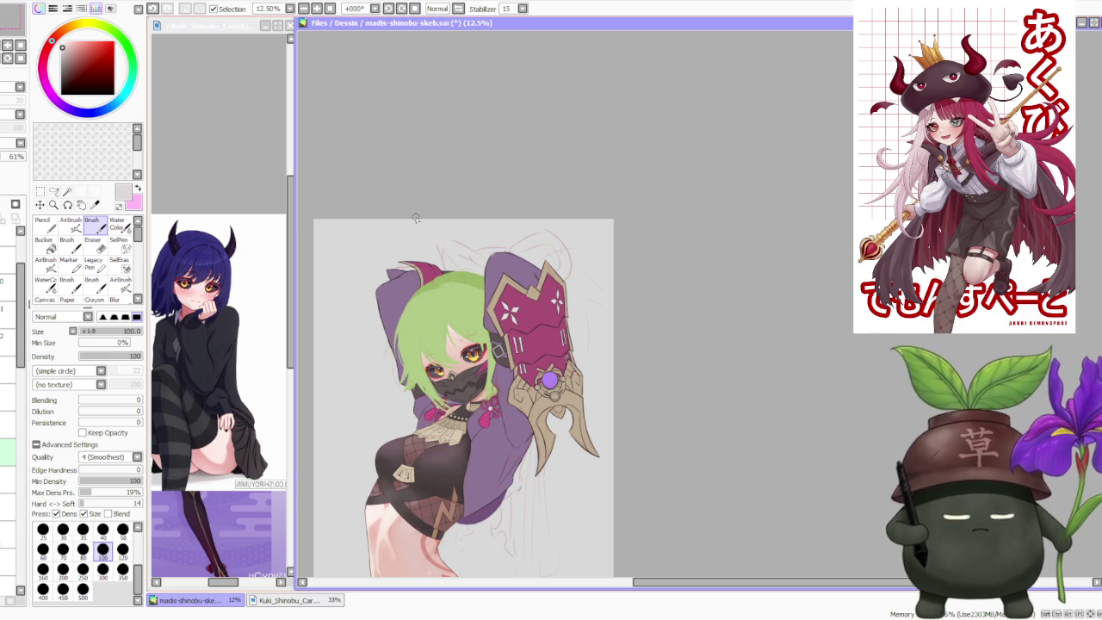
scroll(658, 252, down, 1)
scroll(639, 257, down, 1)
scroll(517, 386, up, 2)
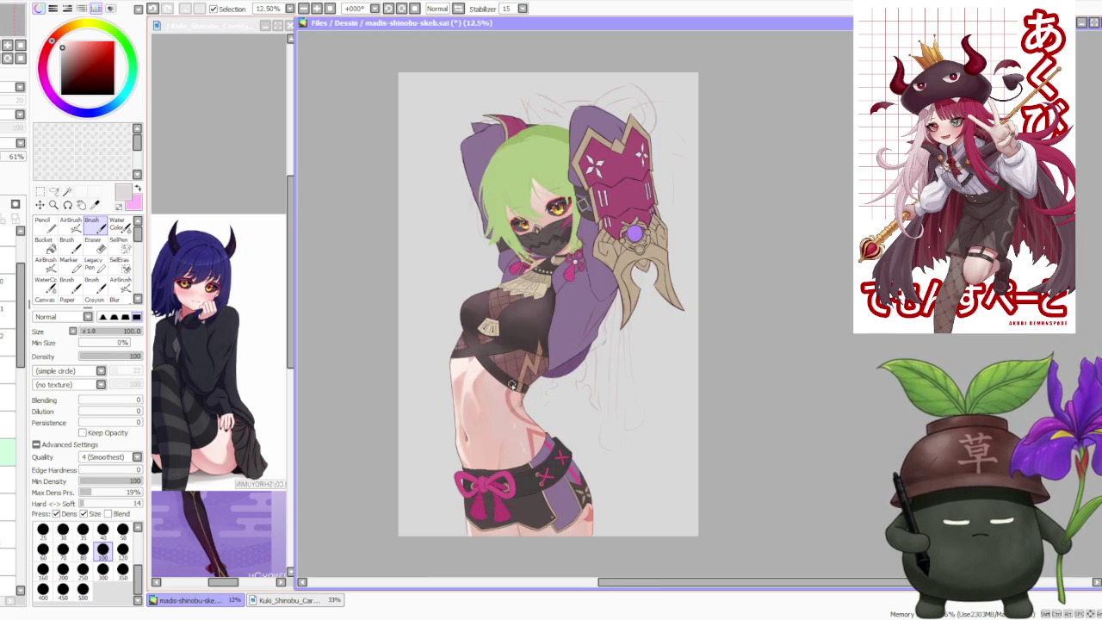
scroll(517, 384, up, 1)
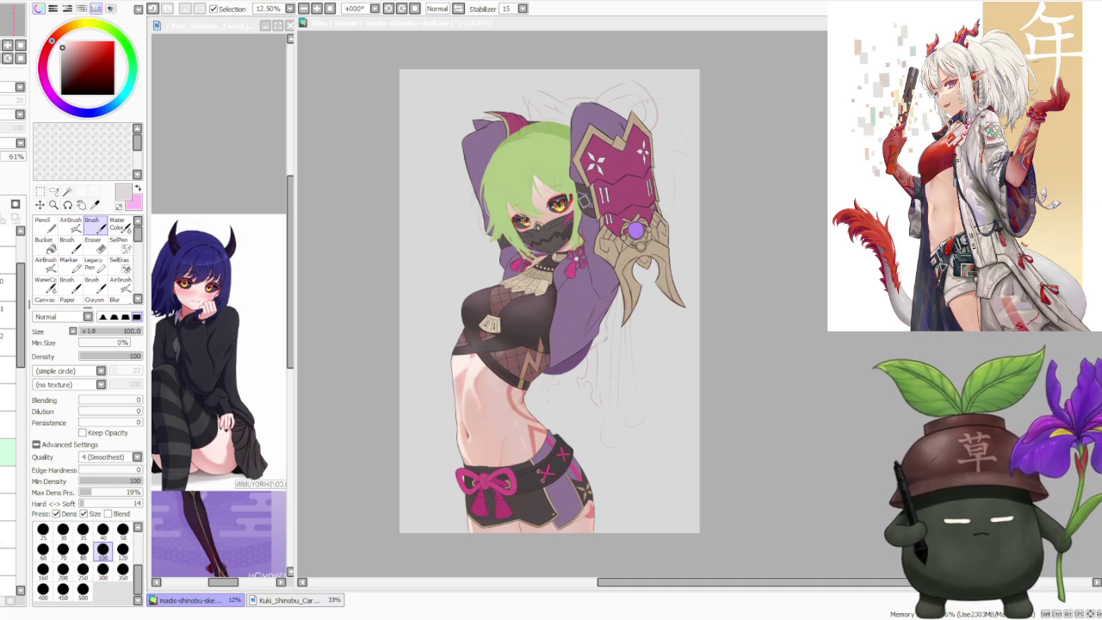
Step: Adjust the canvas zoom on the shaded pink bow and belt area
scroll(668, 218, up, 1)
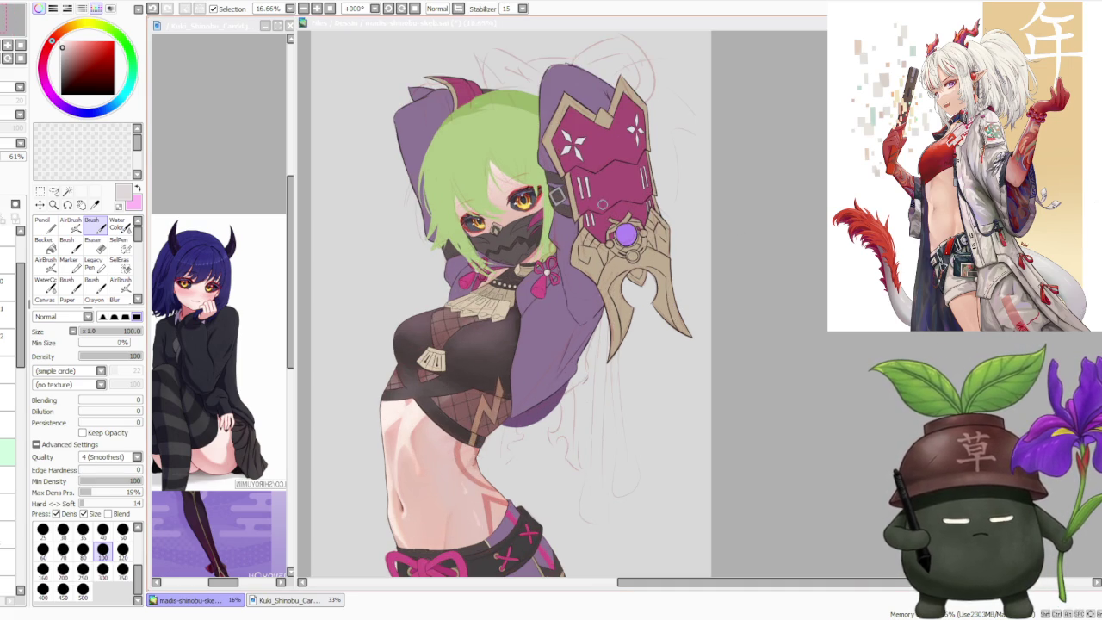
Step: Zoom around the shaded midriff and bow, then make the bow's opaque layer active
scroll(490, 109, down, 1)
scroll(404, 121, up, 1)
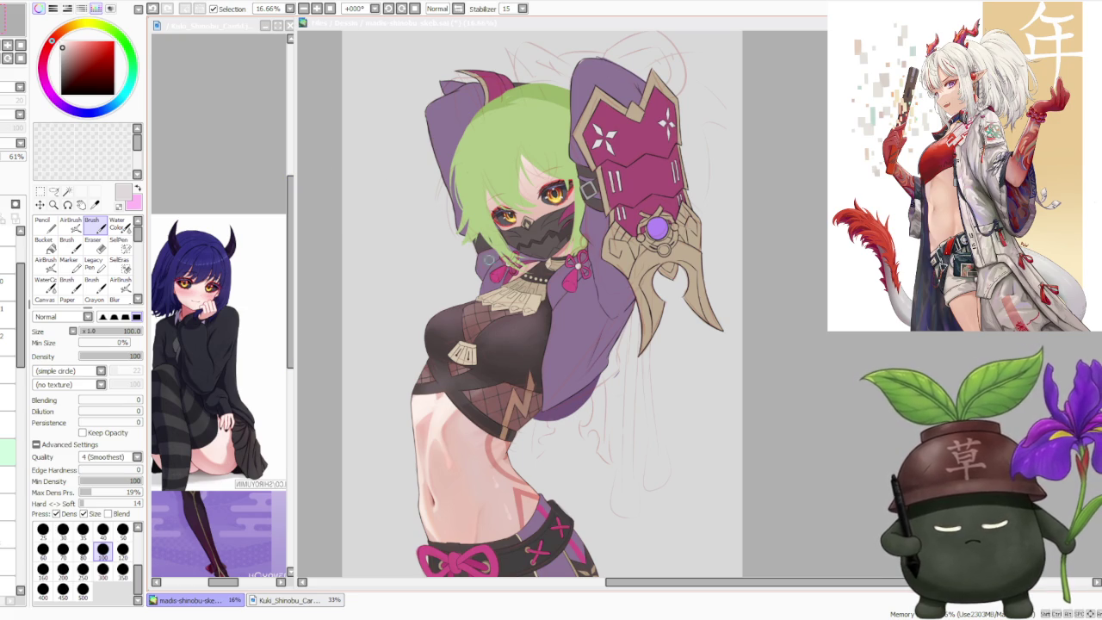
scroll(473, 255, down, 1)
scroll(431, 417, up, 3)
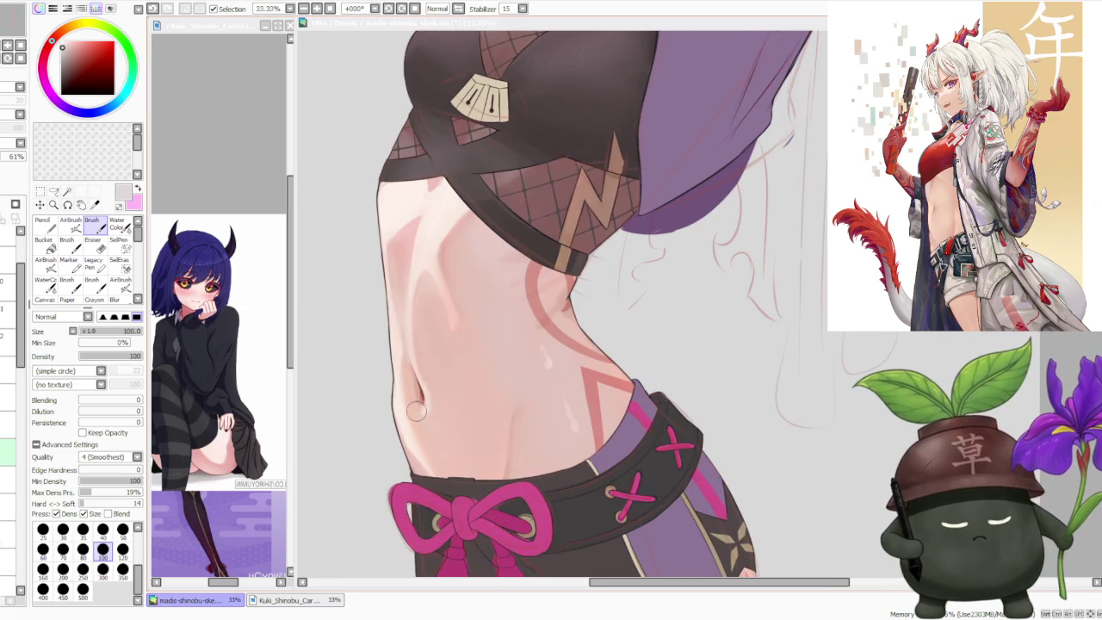
scroll(400, 390, up, 2)
scroll(400, 394, down, 2)
scroll(410, 400, down, 2)
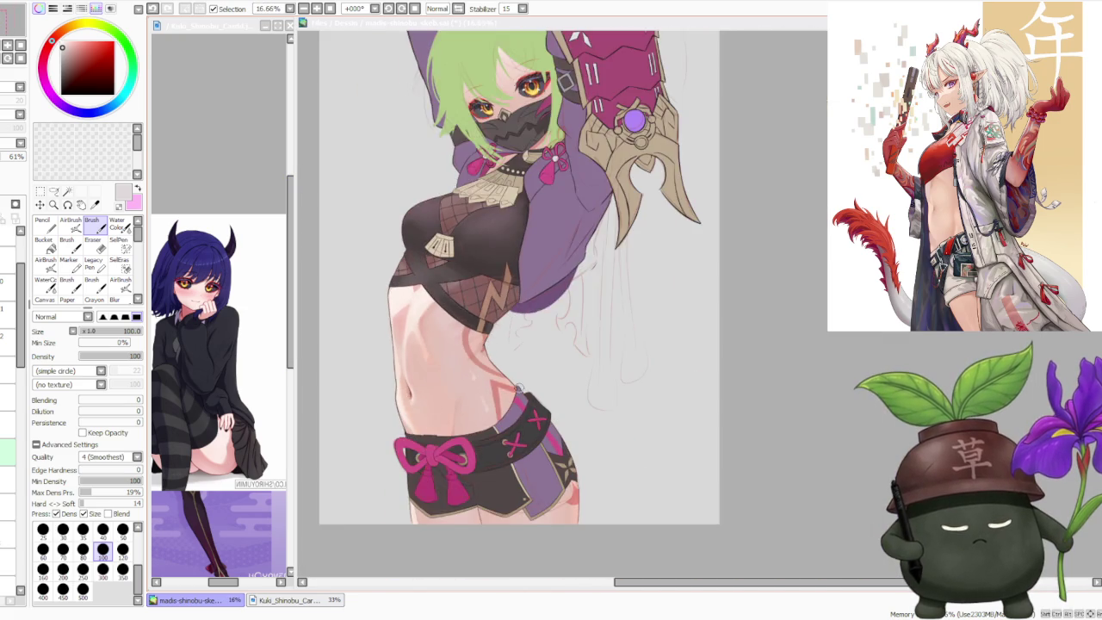
scroll(551, 370, down, 2)
scroll(577, 332, down, 1)
scroll(563, 321, up, 1)
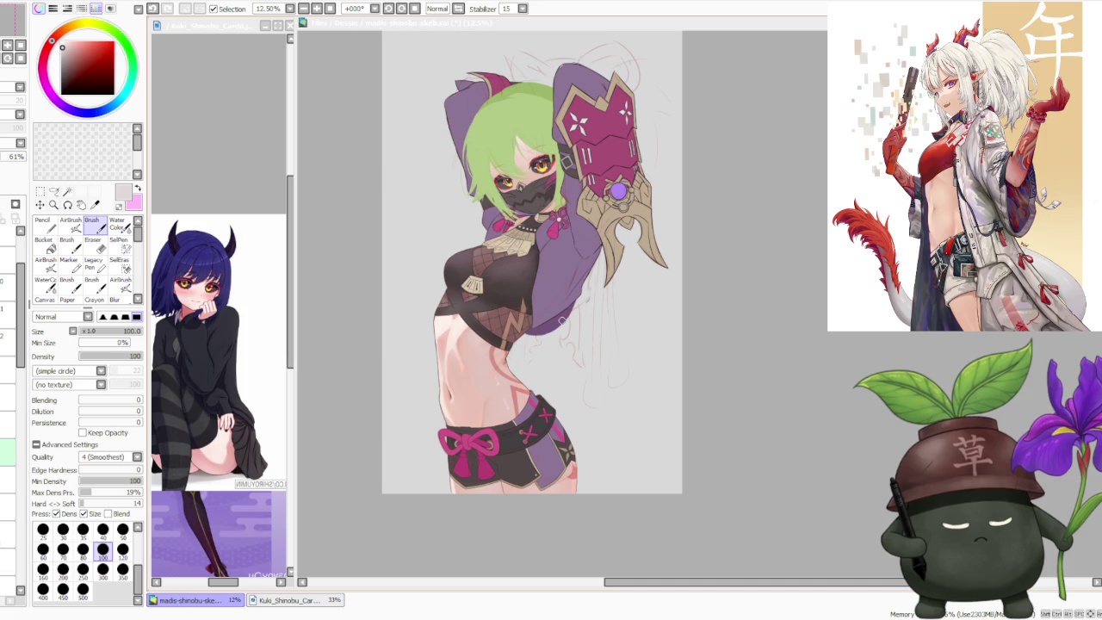
scroll(563, 321, up, 1)
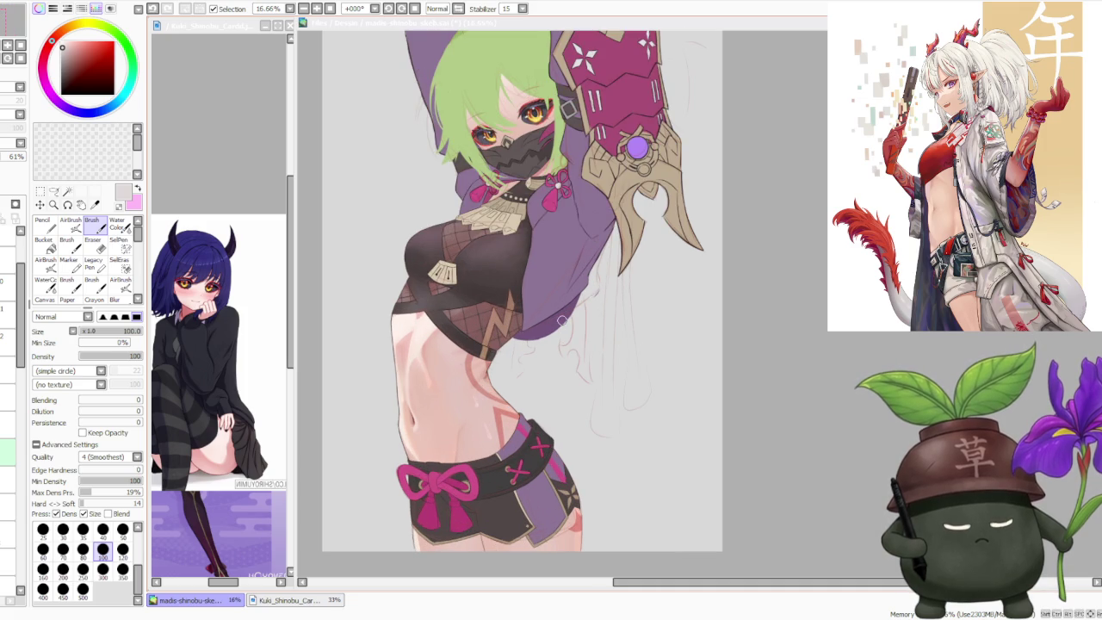
scroll(561, 321, down, 1)
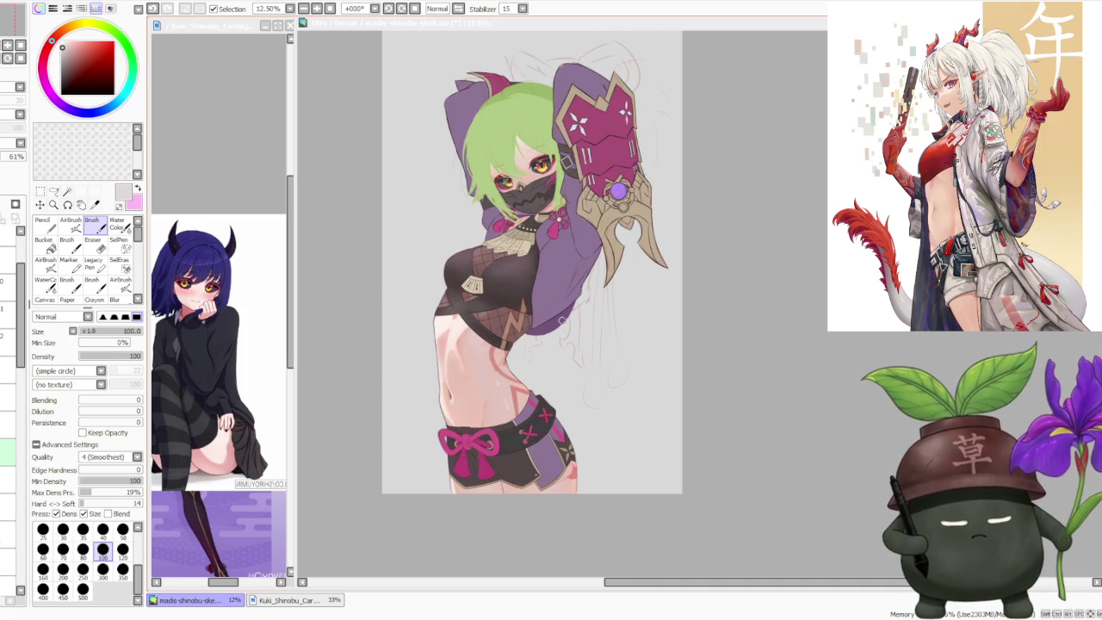
scroll(561, 320, down, 1)
scroll(564, 201, up, 5)
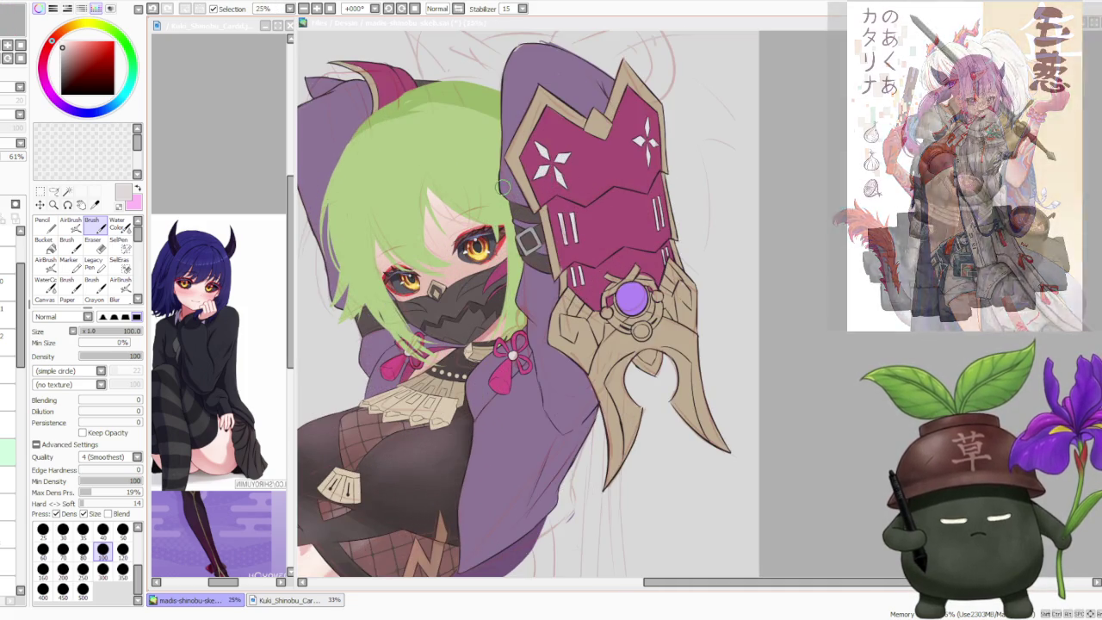
scroll(503, 185, up, 2)
scroll(504, 185, down, 6)
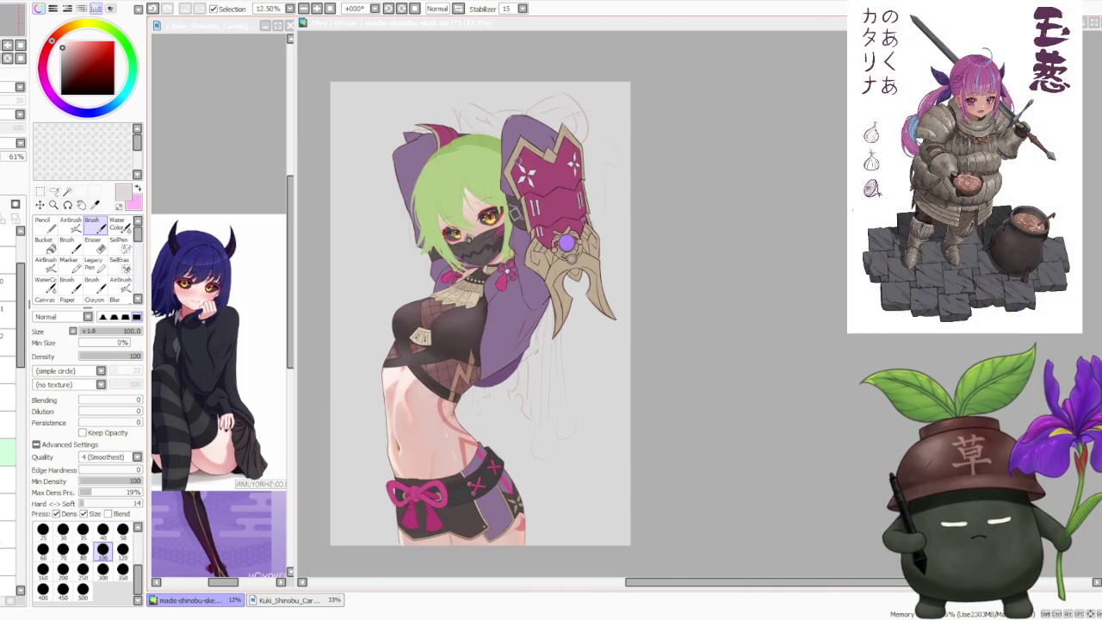
scroll(475, 260, up, 1)
scroll(476, 261, down, 1)
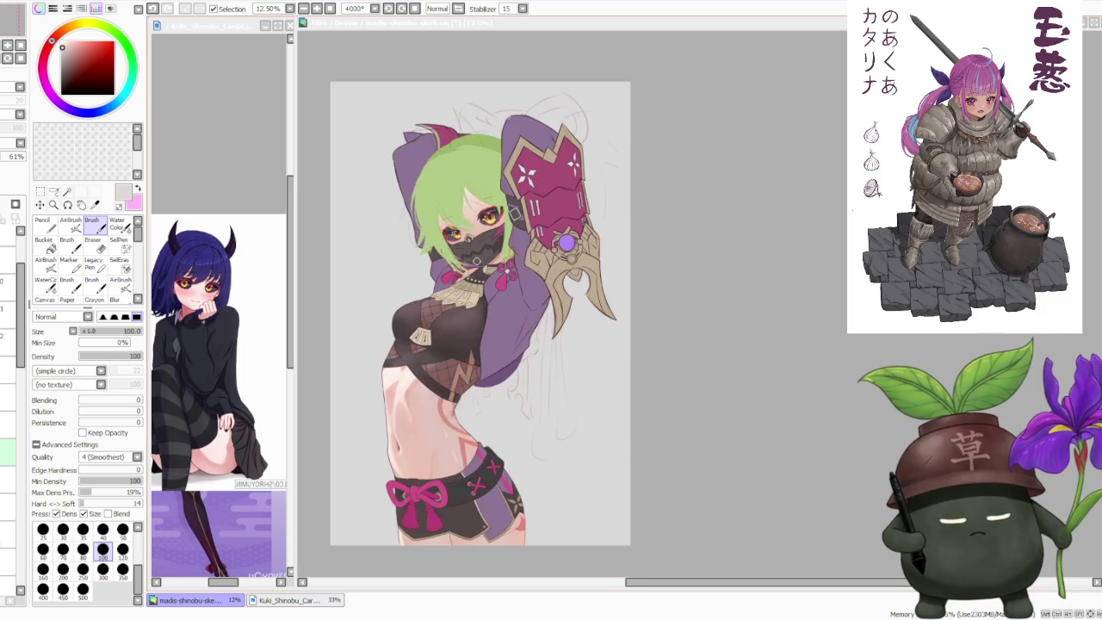
scroll(475, 260, down, 1)
scroll(464, 480, up, 1)
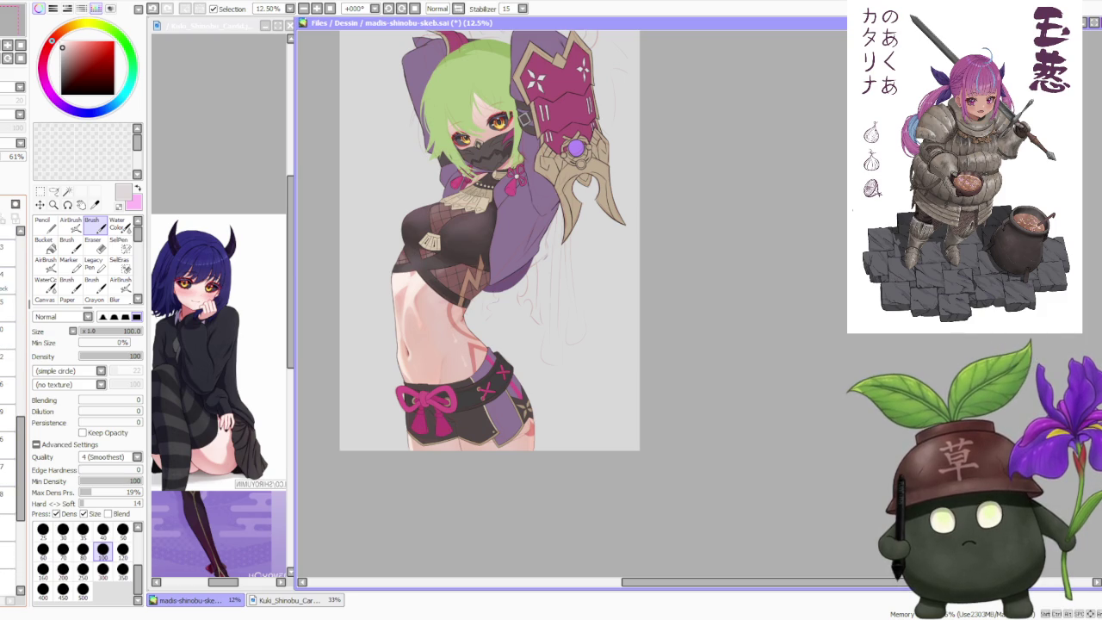
click(7, 250)
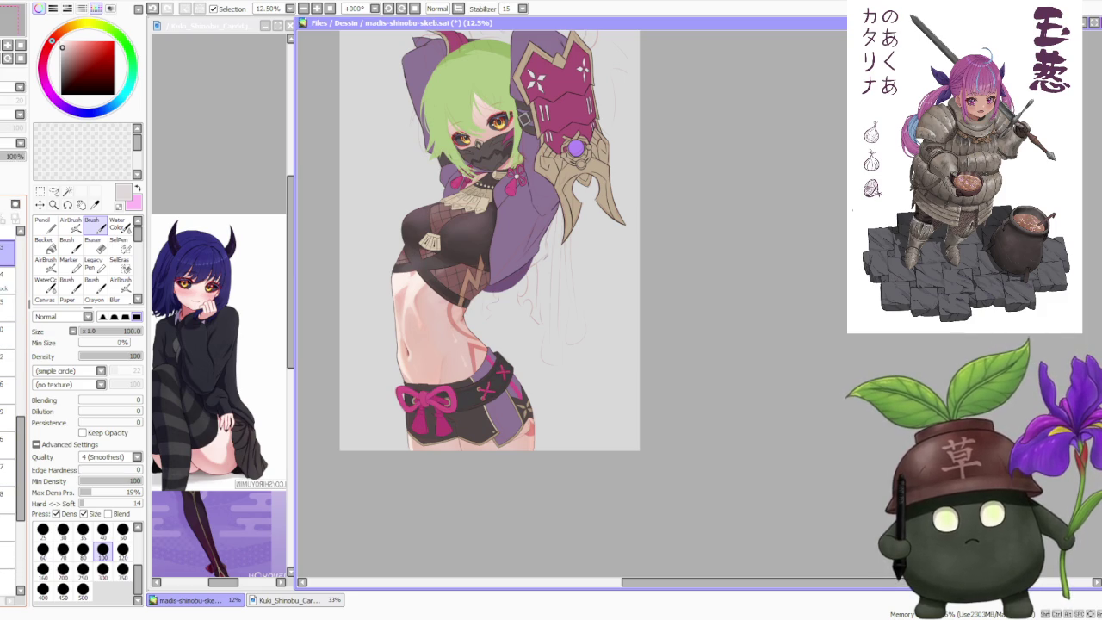
Step: Sample the bow's own pink as the brush colour
scroll(417, 448, up, 3)
scroll(418, 422, up, 2)
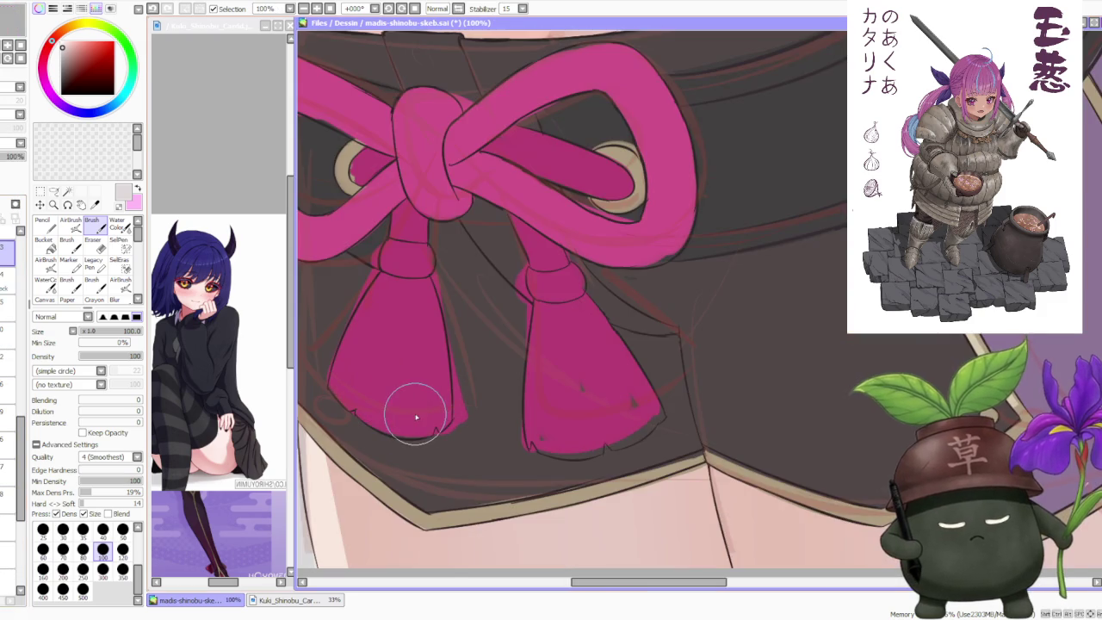
scroll(405, 404, down, 4)
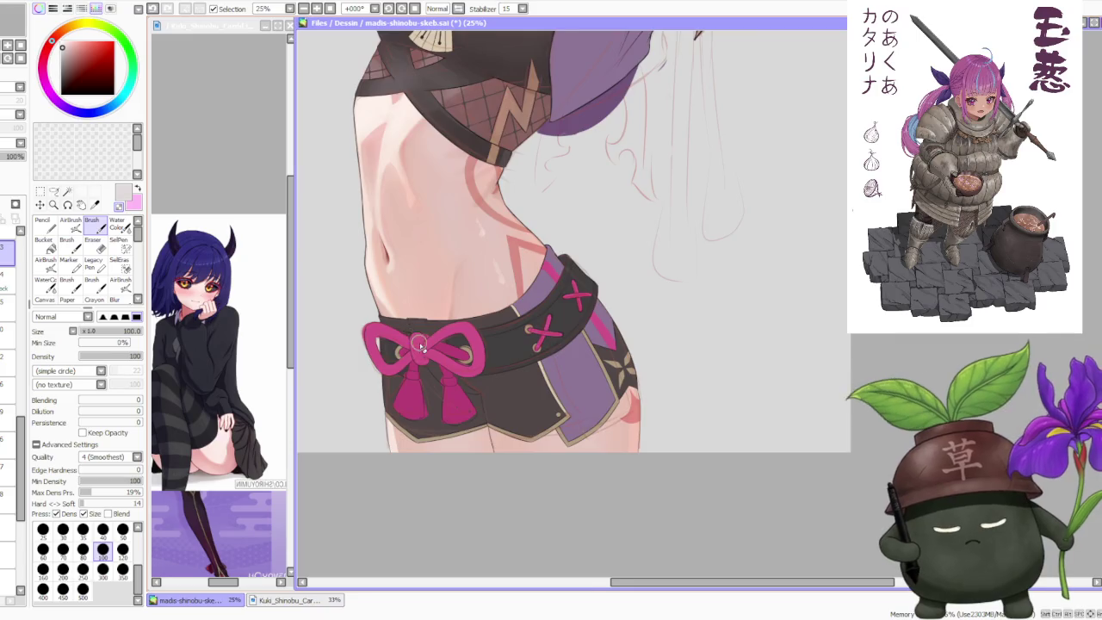
scroll(418, 345, up, 3)
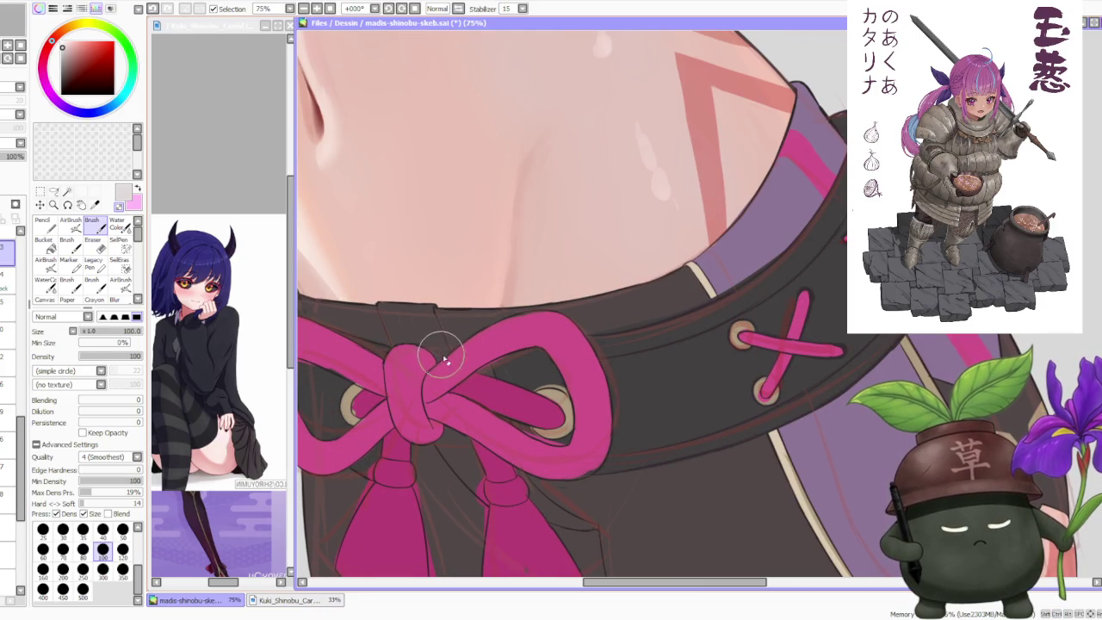
alt+click(418, 355)
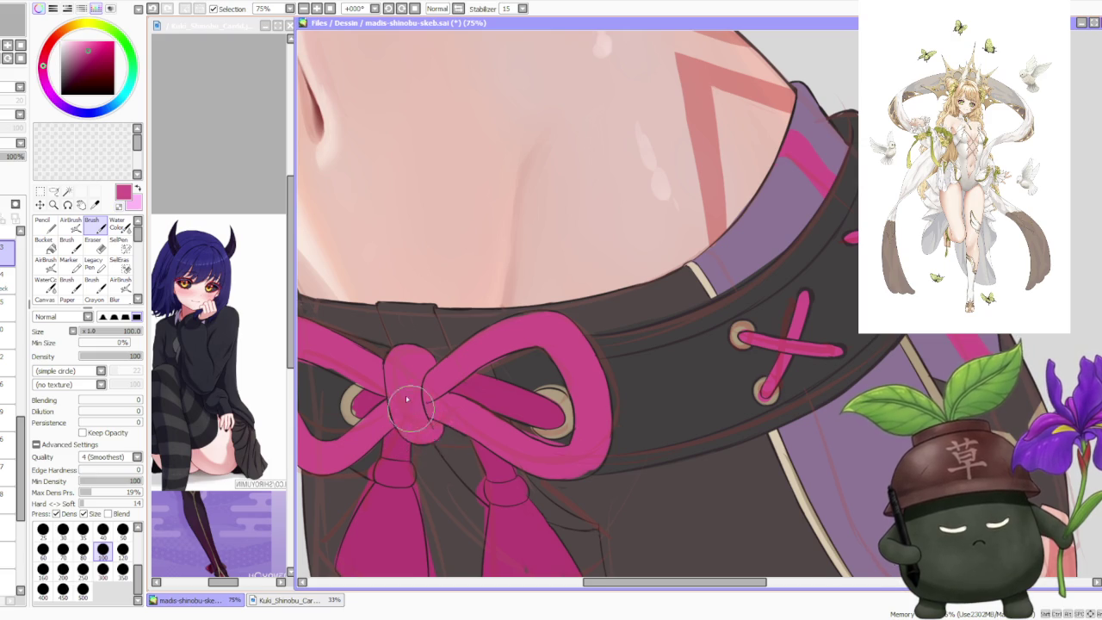
Step: Undo a bad stroke on the bow and keep smoothing its loops and knot up close
scroll(353, 375, up, 1)
scroll(364, 373, down, 1)
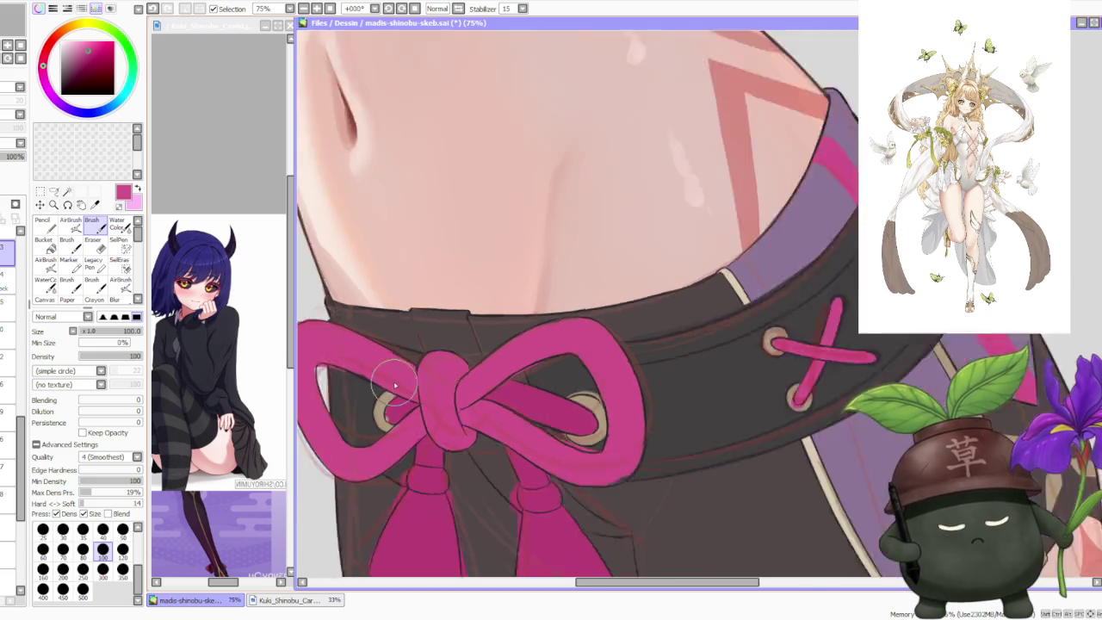
scroll(367, 371, up, 1)
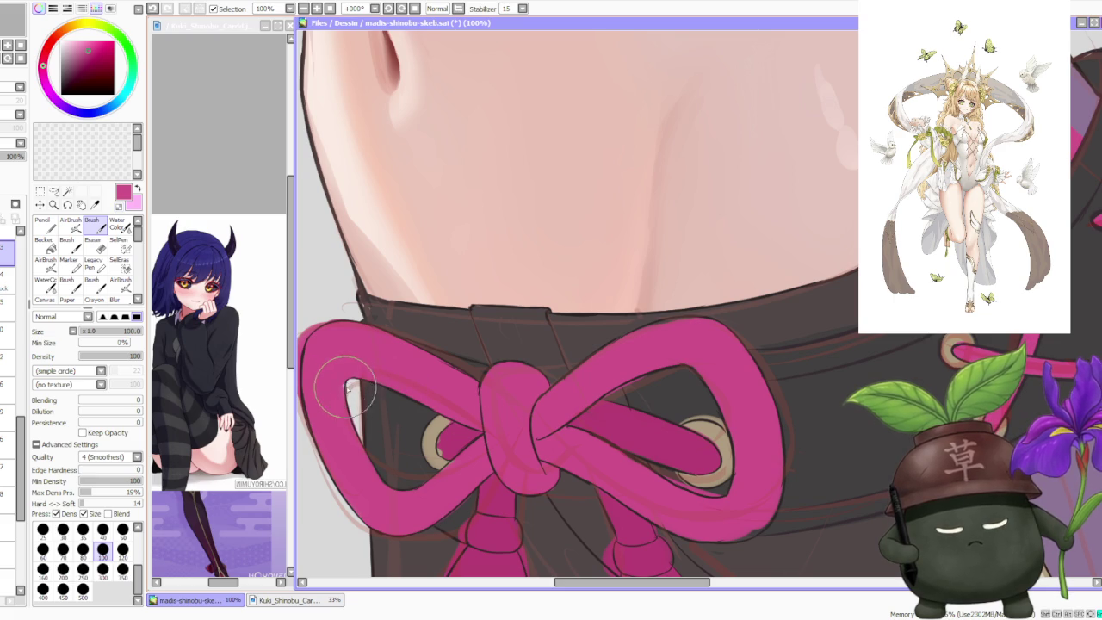
scroll(344, 368, left, 2)
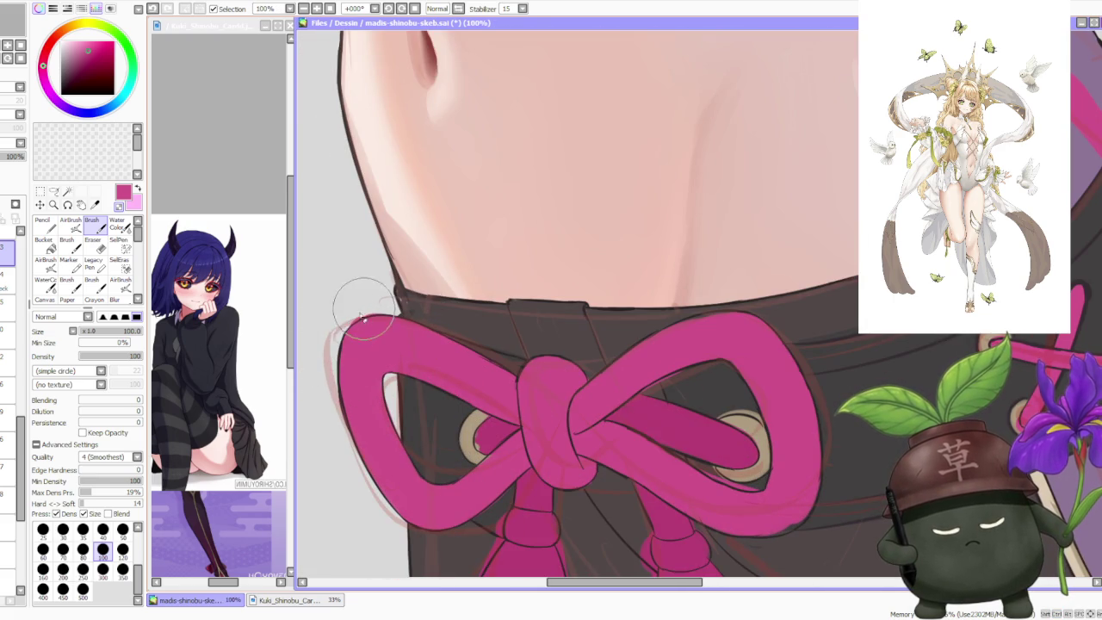
key(ctrl+z)
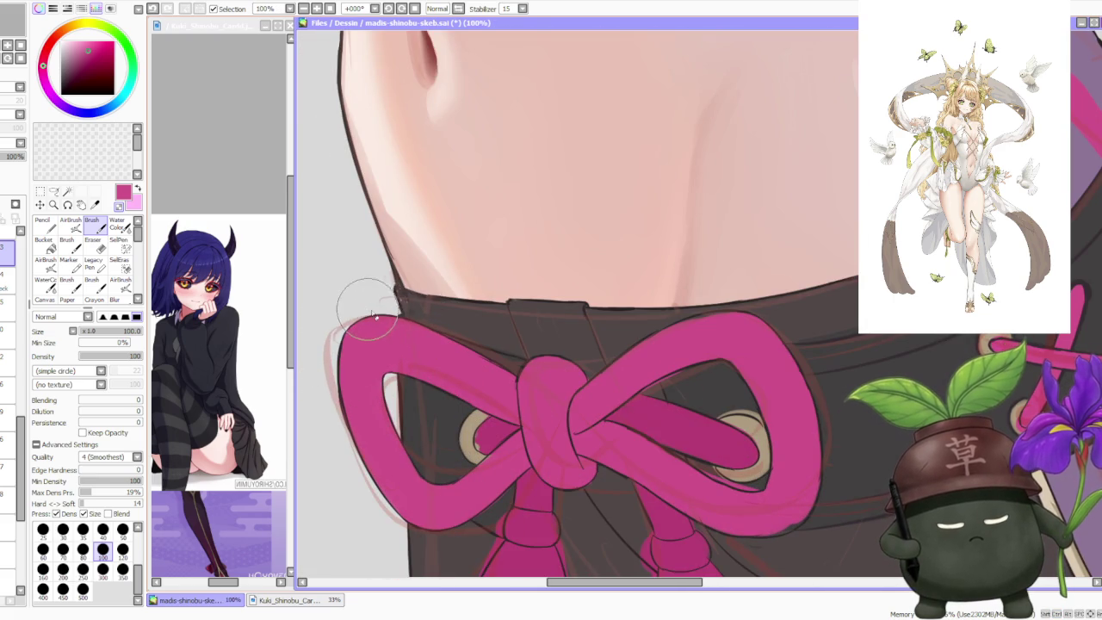
scroll(362, 319, up, 1)
scroll(406, 381, up, 1)
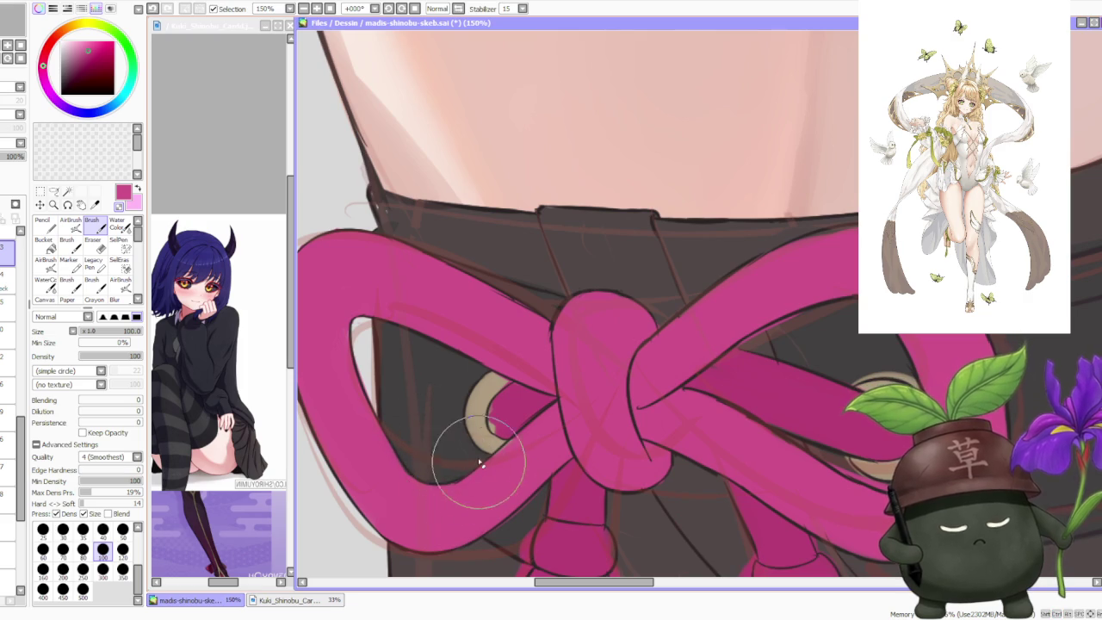
scroll(470, 482, down, 2)
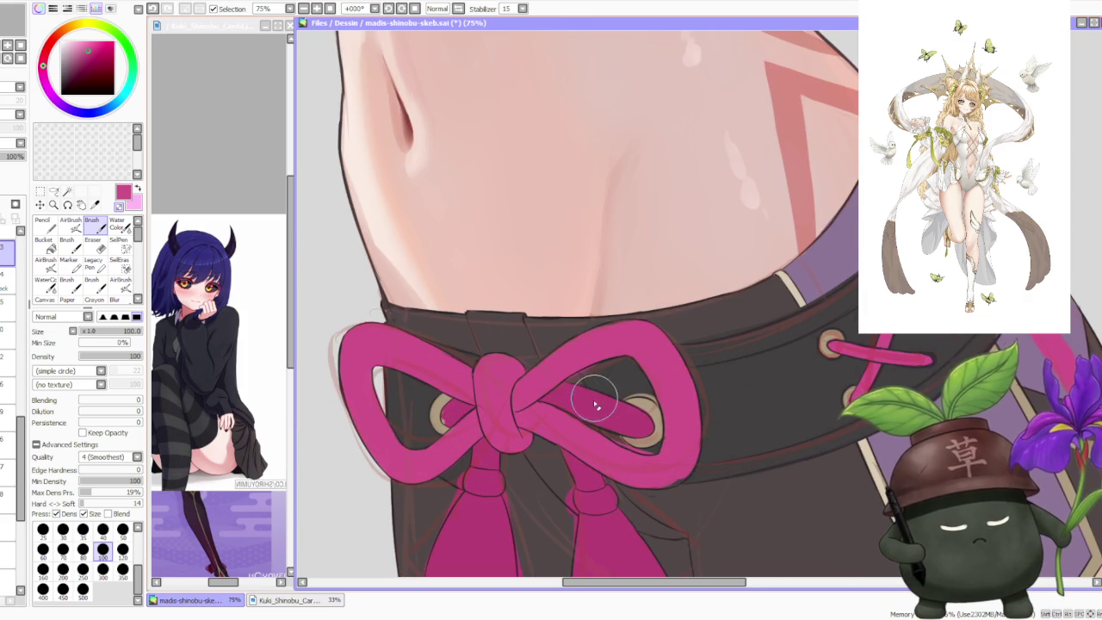
scroll(594, 405, up, 1)
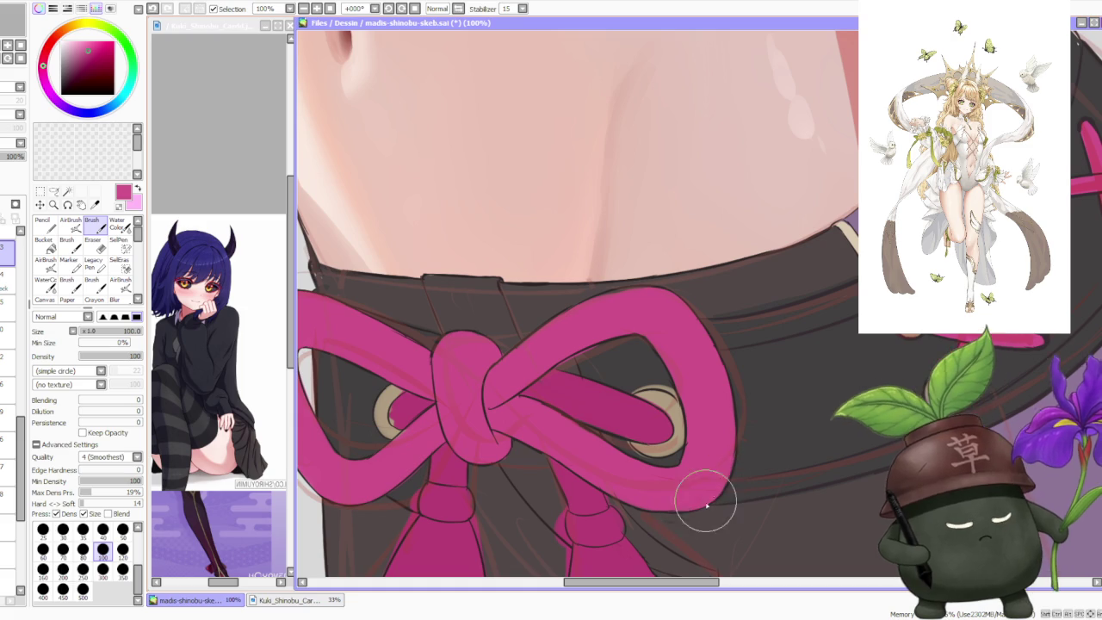
scroll(697, 456, down, 1)
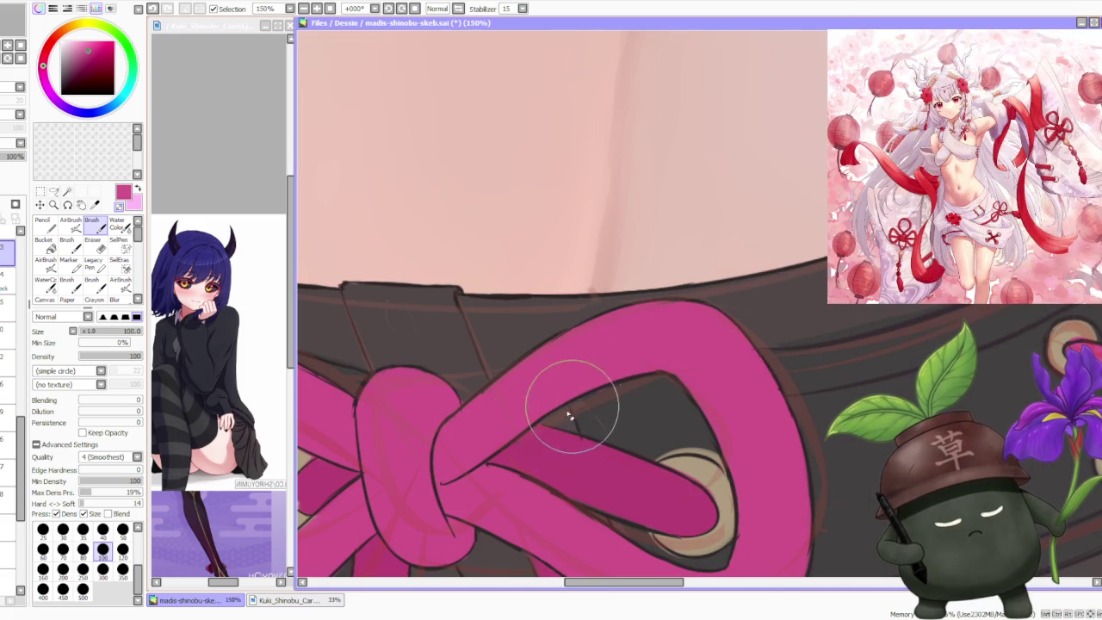
scroll(637, 379, down, 2)
scroll(603, 379, up, 1)
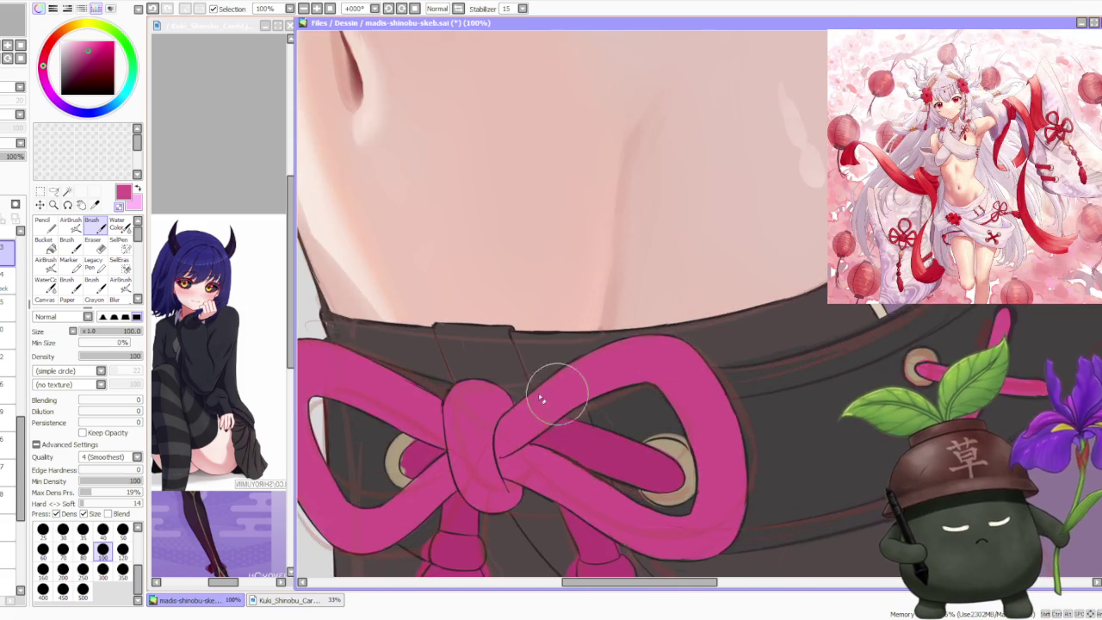
scroll(559, 381, up, 1)
scroll(532, 396, down, 2)
scroll(576, 387, up, 2)
scroll(585, 387, down, 2)
scroll(573, 483, up, 1)
scroll(574, 493, down, 3)
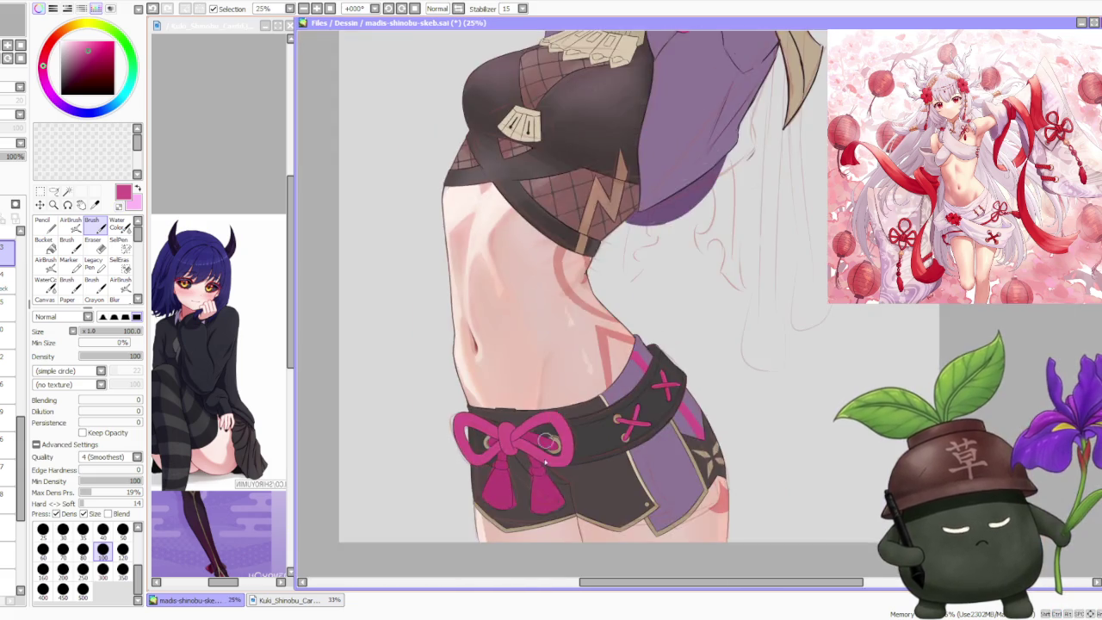
scroll(582, 422, up, 2)
scroll(597, 423, up, 2)
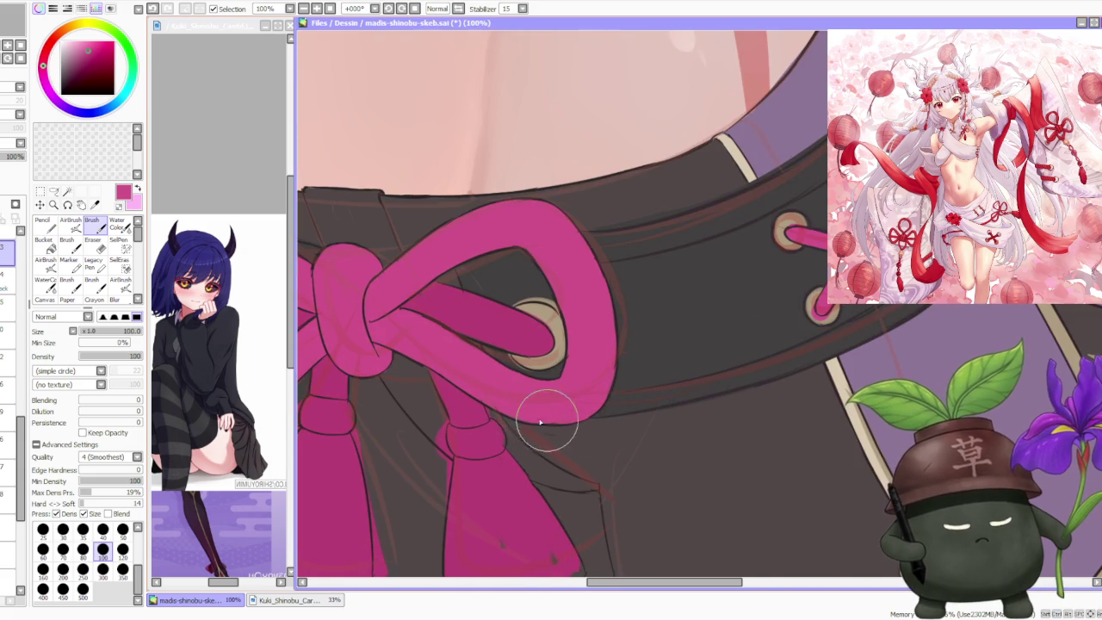
scroll(590, 408, down, 3)
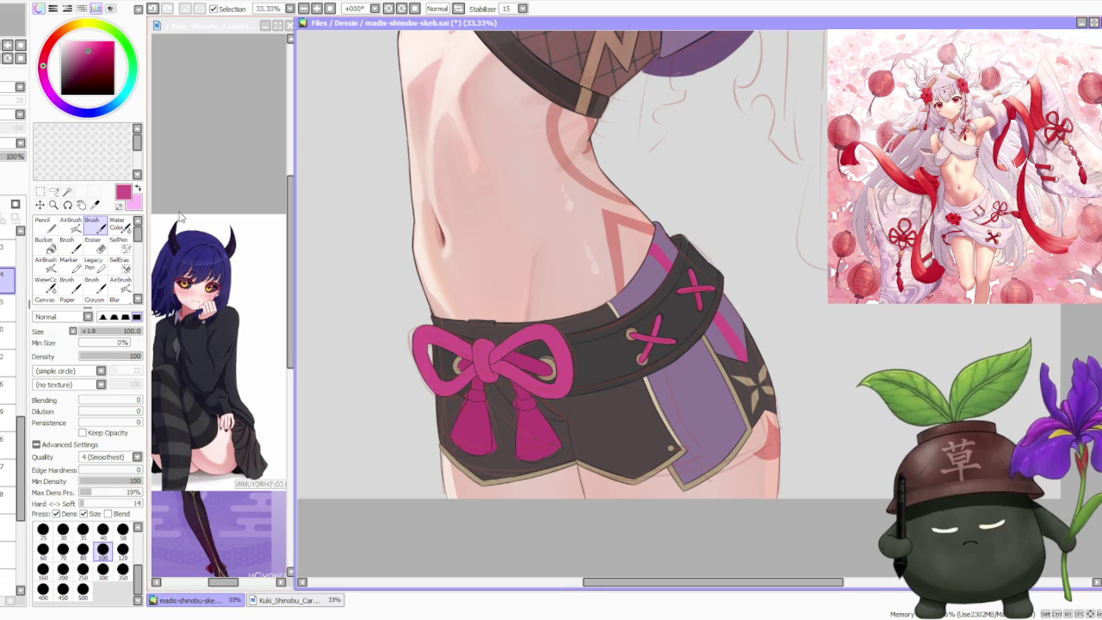
scroll(417, 353, up, 2)
scroll(413, 355, up, 1)
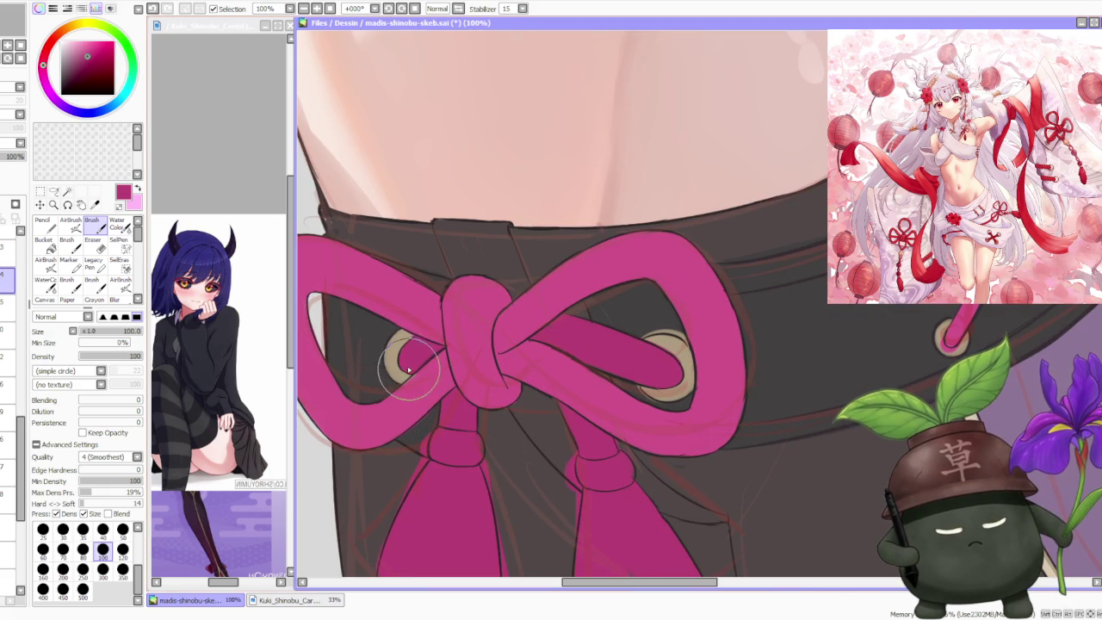
scroll(410, 366, down, 1)
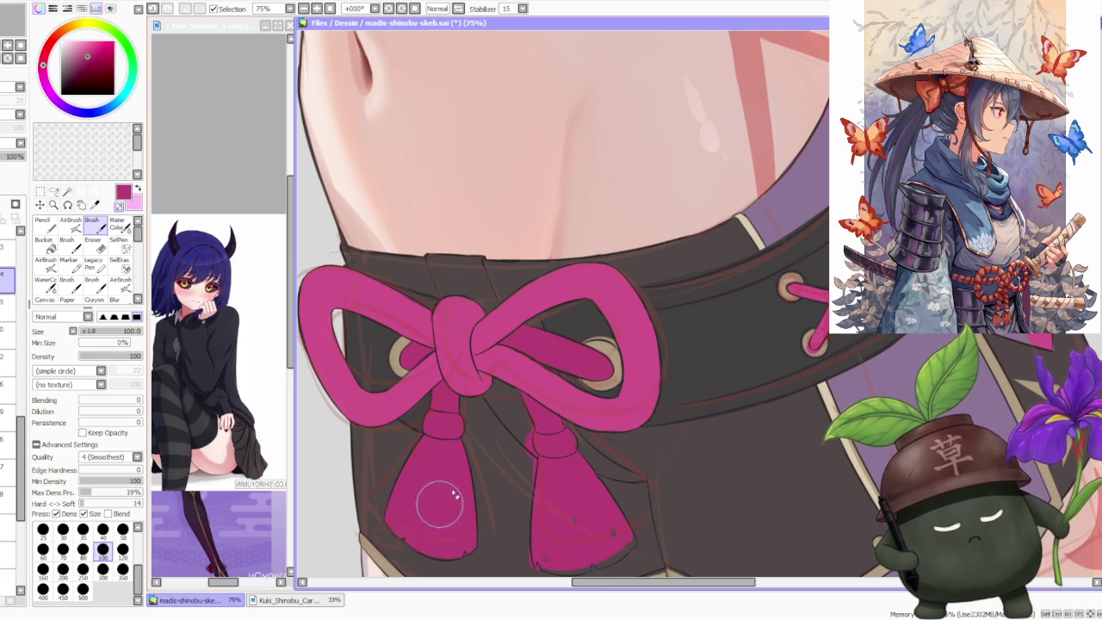
Step: Switch to transparent colour and erase along the two tassel bottoms to clean their tips
scroll(431, 517, down, 2)
scroll(487, 509, up, 2)
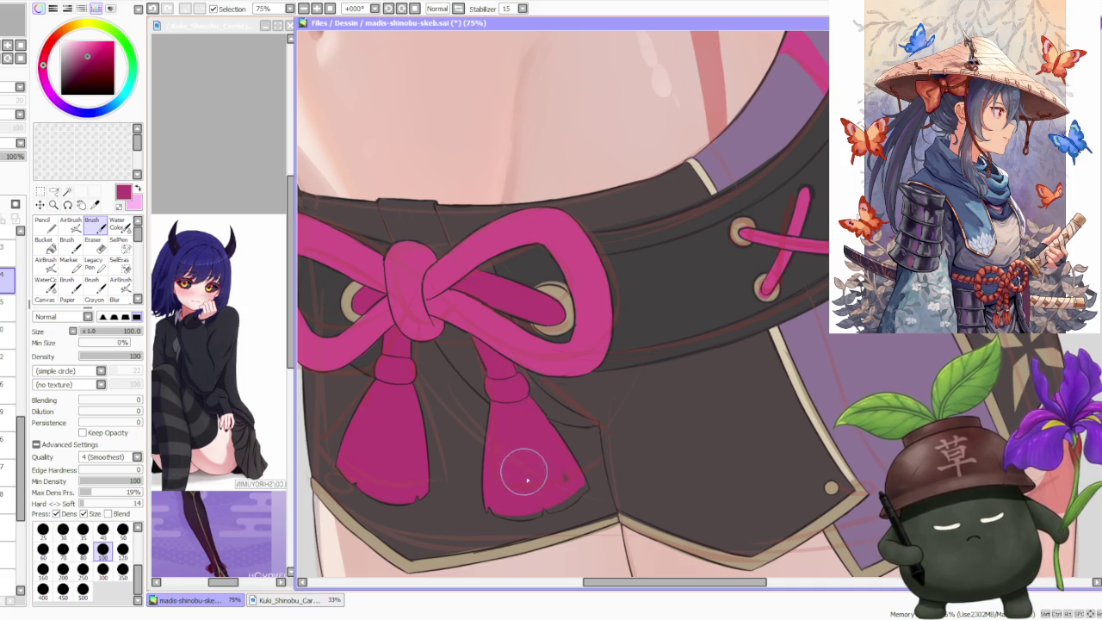
key(x)
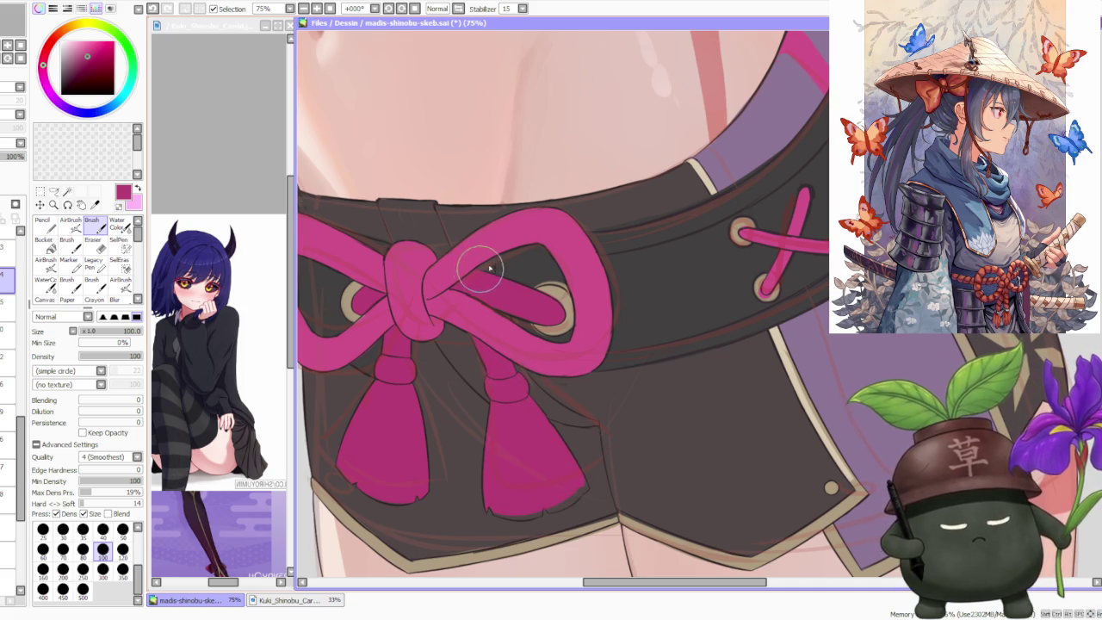
scroll(523, 308, down, 3)
scroll(522, 309, up, 3)
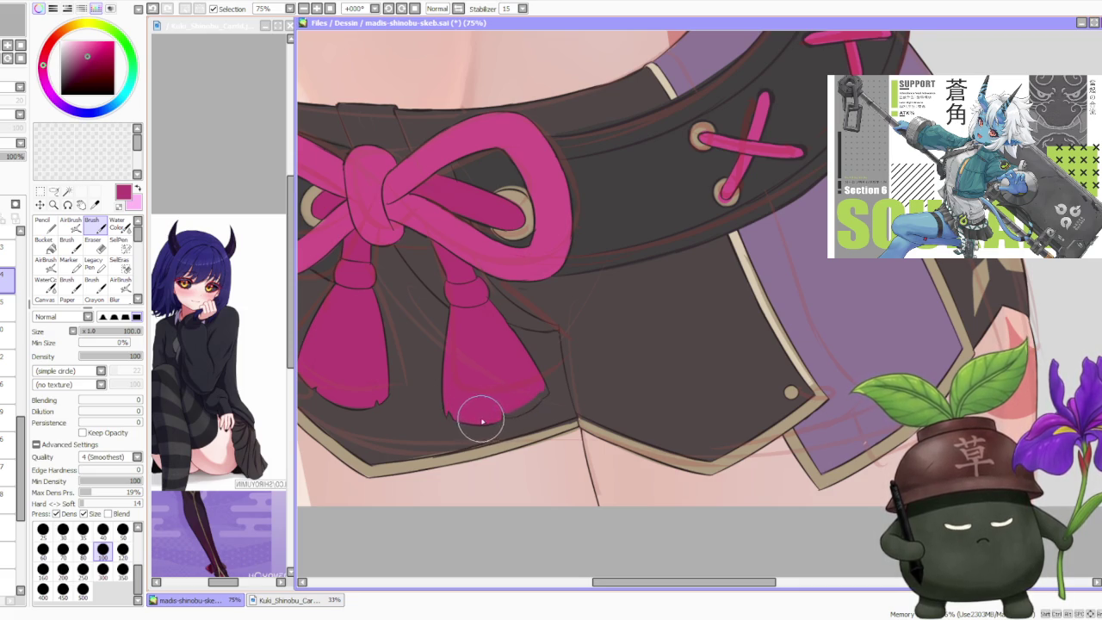
scroll(506, 416, up, 1)
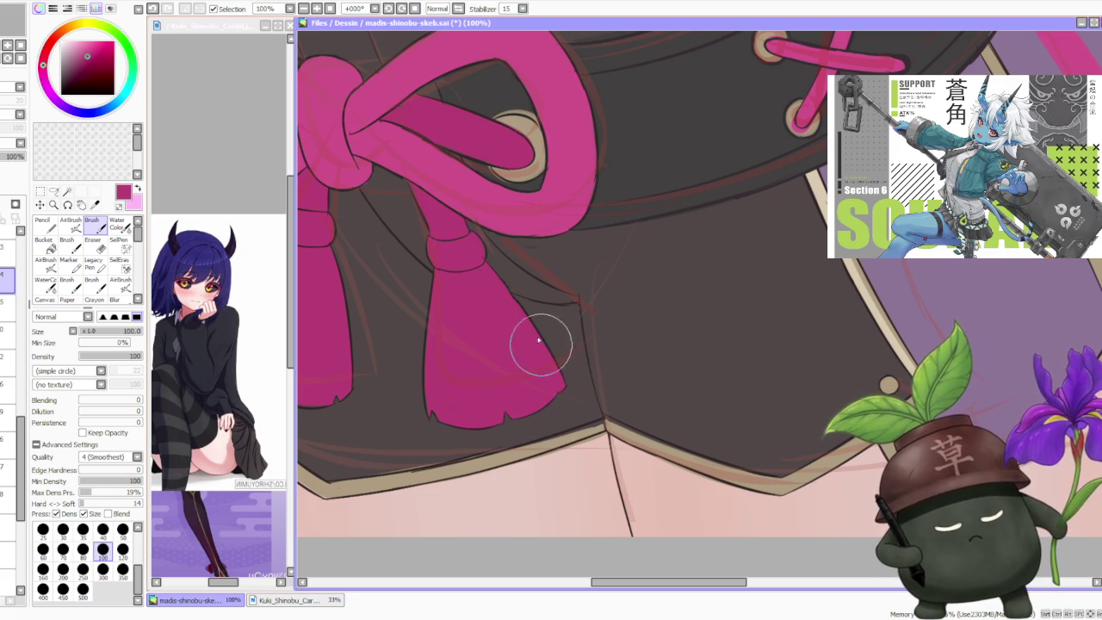
scroll(541, 346, down, 2)
drag(541, 345, 548, 258)
scroll(548, 180, up, 1)
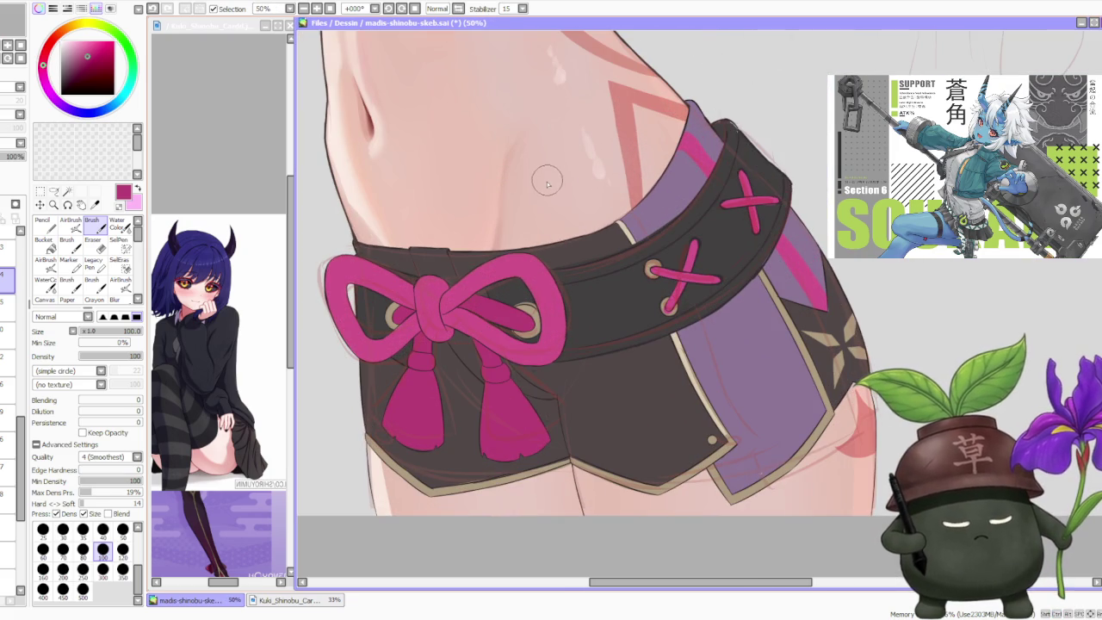
scroll(542, 201, up, 2)
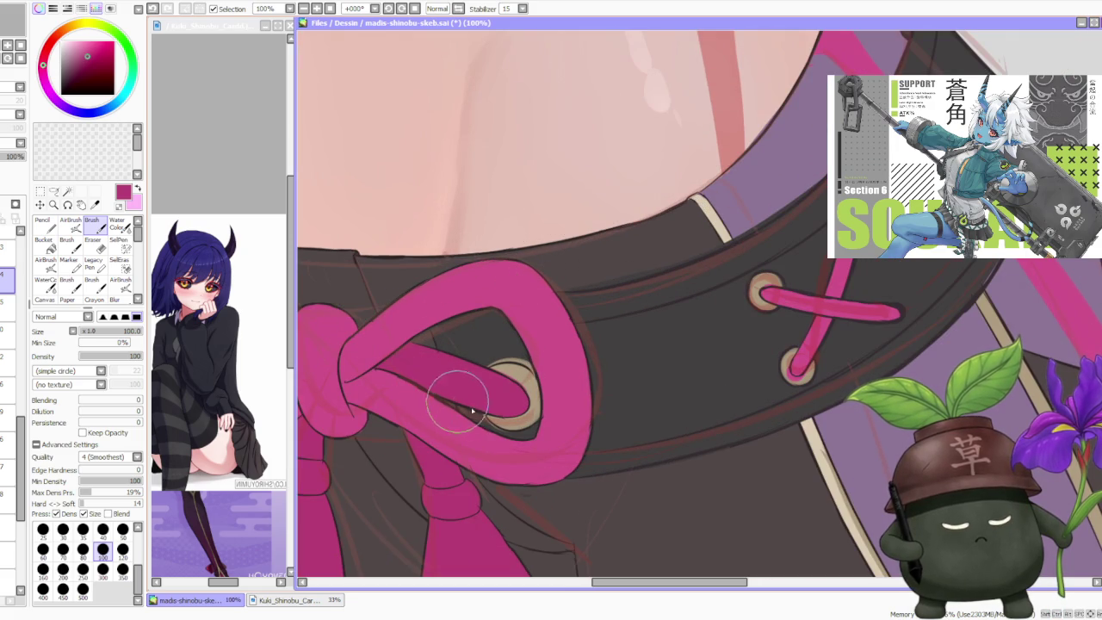
scroll(456, 388, down, 3)
scroll(463, 183, down, 1)
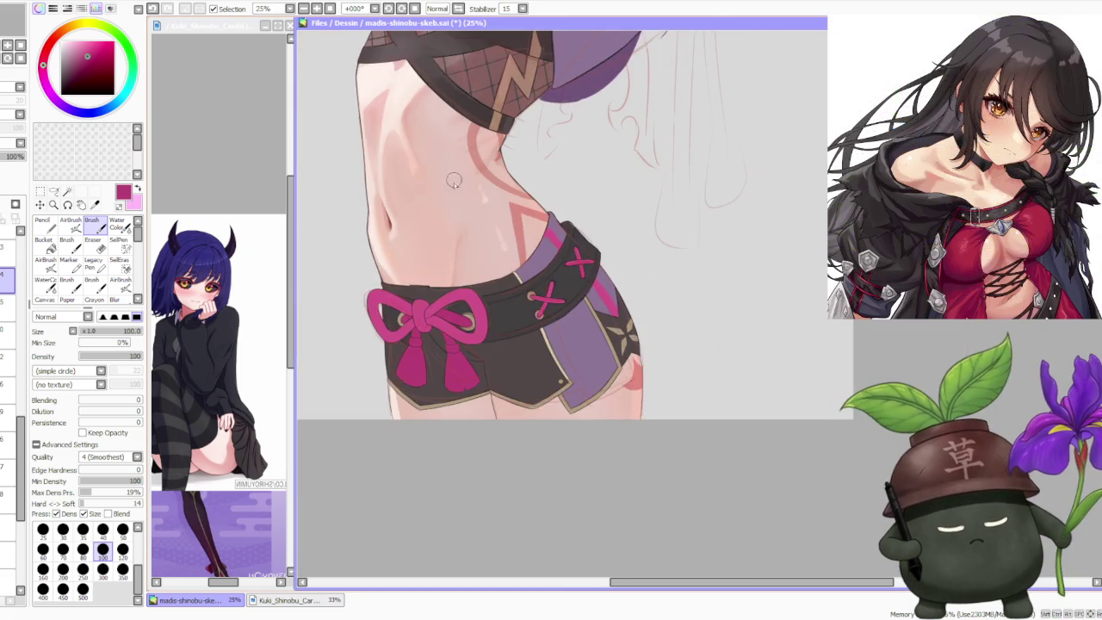
scroll(461, 181, down, 1)
scroll(482, 194, down, 1)
scroll(502, 210, up, 1)
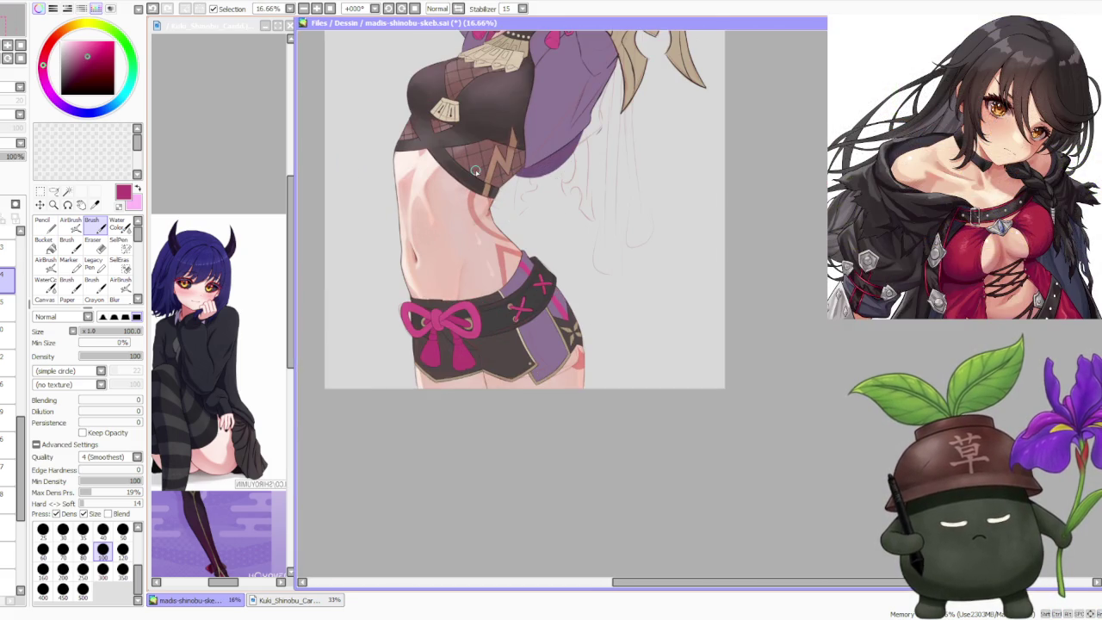
scroll(503, 244, up, 3)
scroll(609, 424, down, 2)
scroll(603, 415, down, 2)
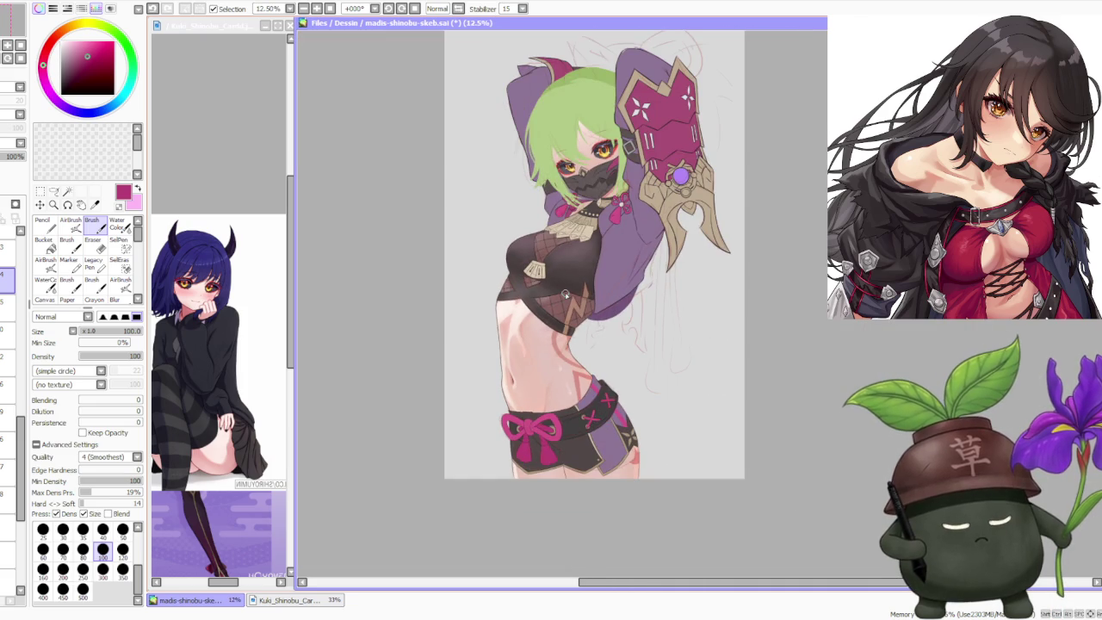
scroll(566, 295, up, 1)
key(minus)
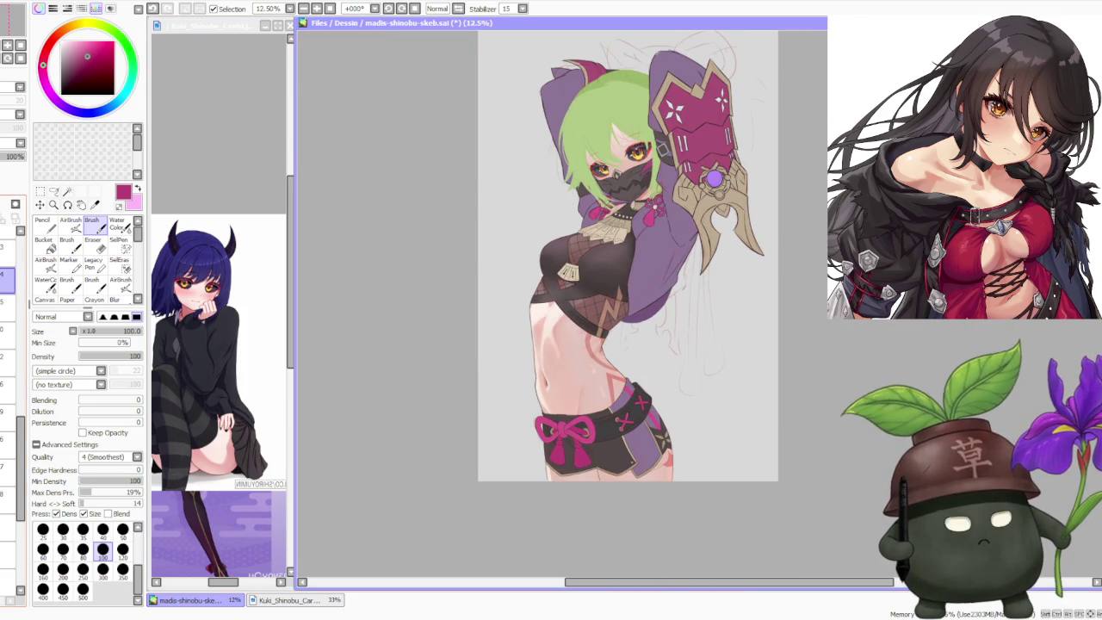
click(7, 253)
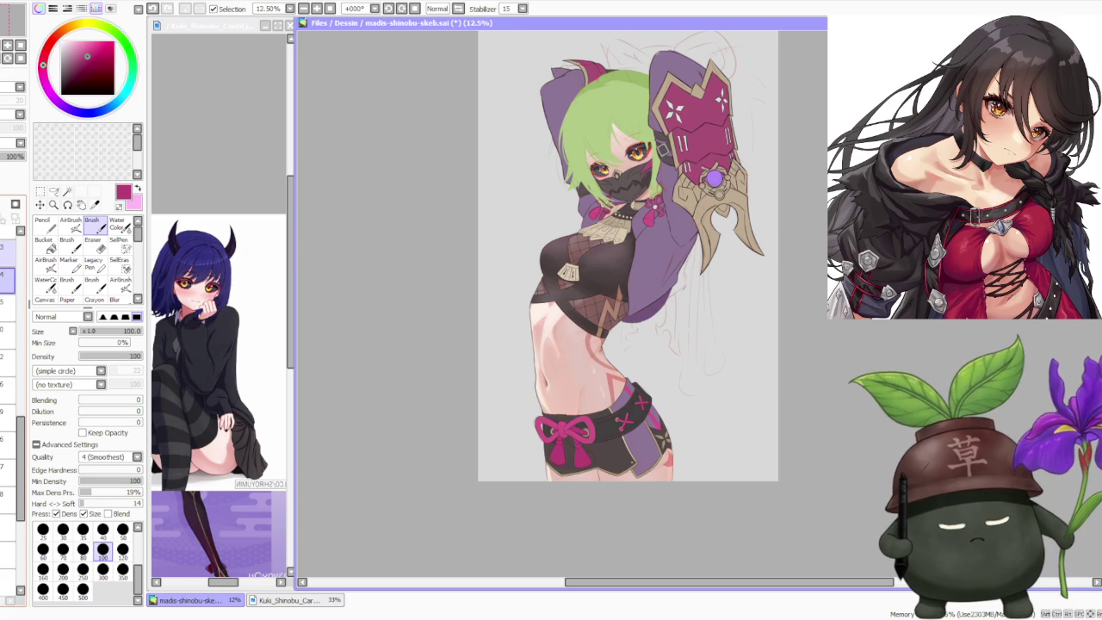
scroll(589, 375, up, 4)
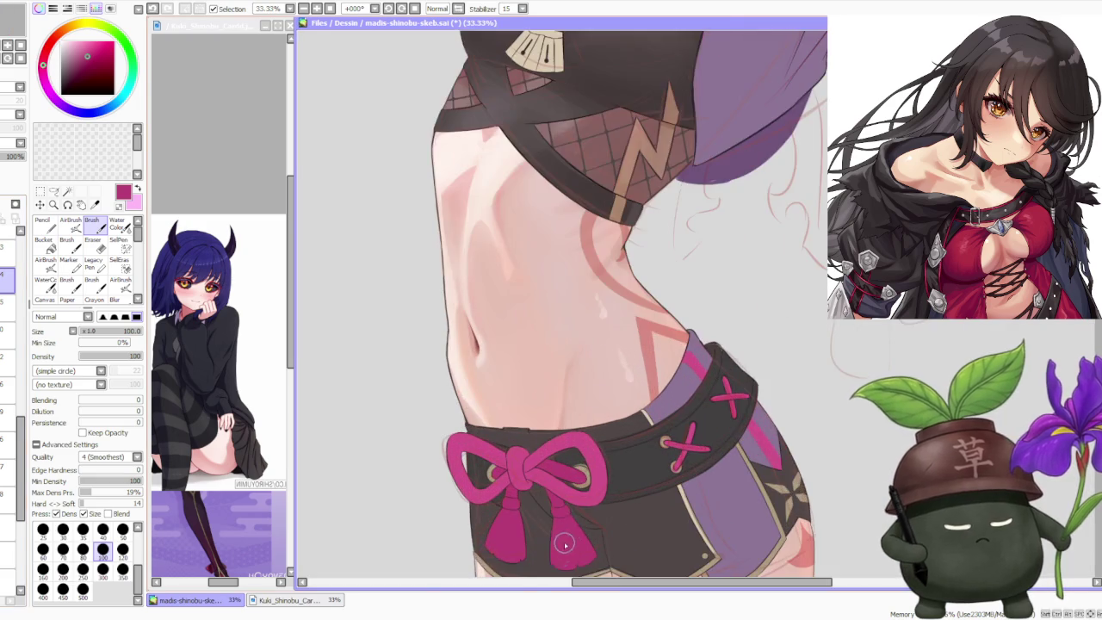
Step: On the lower bow layer, extend the magenta ribbon over the right grommet
scroll(560, 546, up, 2)
scroll(575, 456, down, 3)
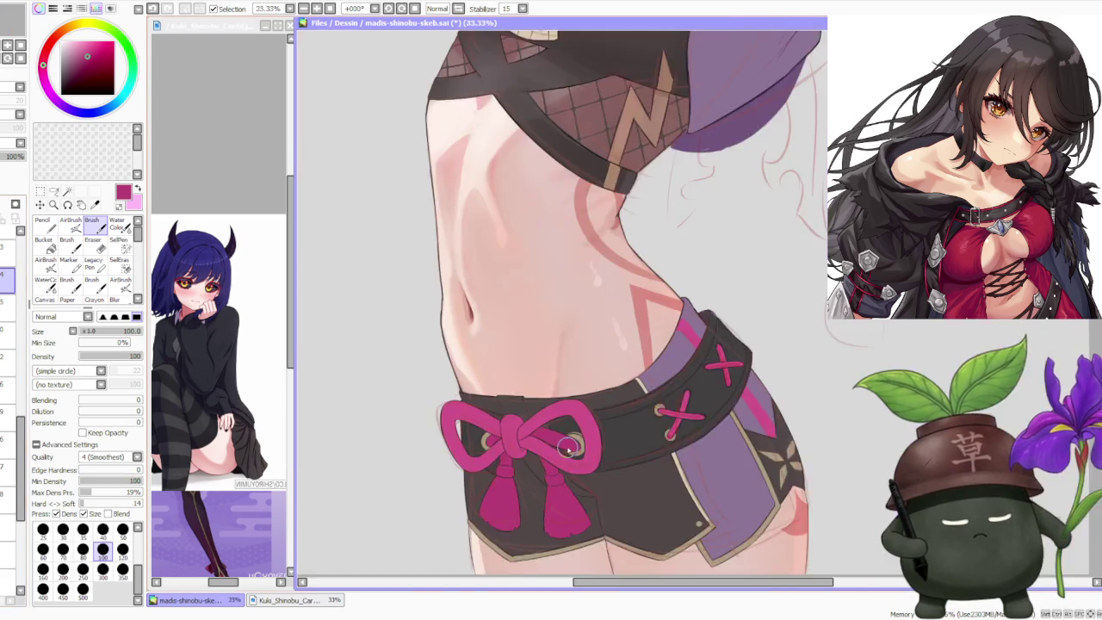
scroll(562, 450, down, 1)
click(7, 303)
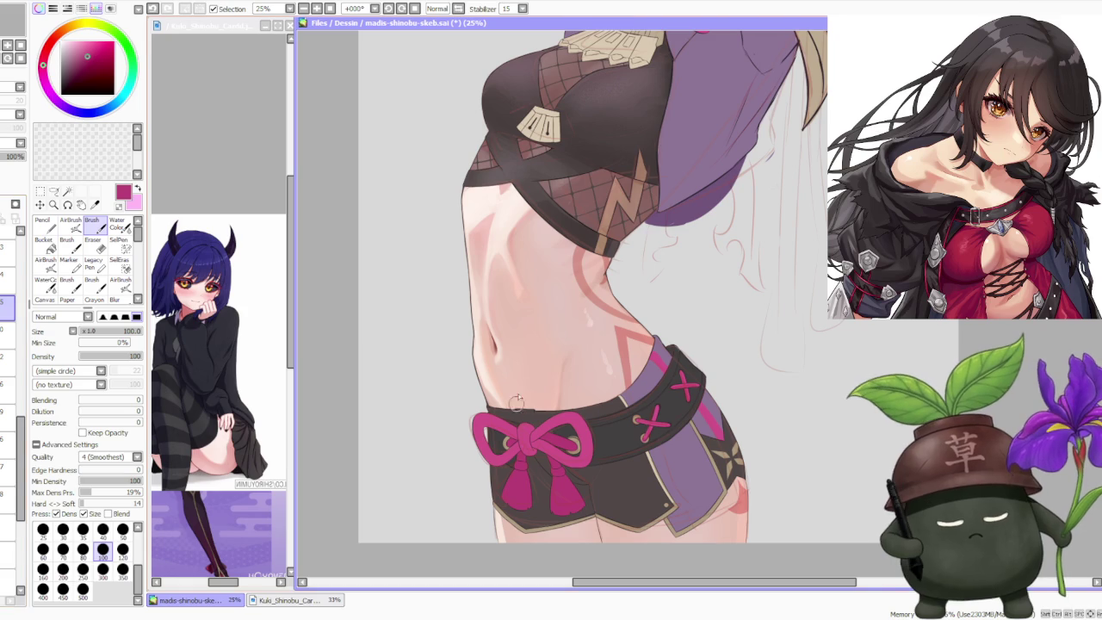
scroll(581, 435, up, 1)
scroll(569, 441, up, 2)
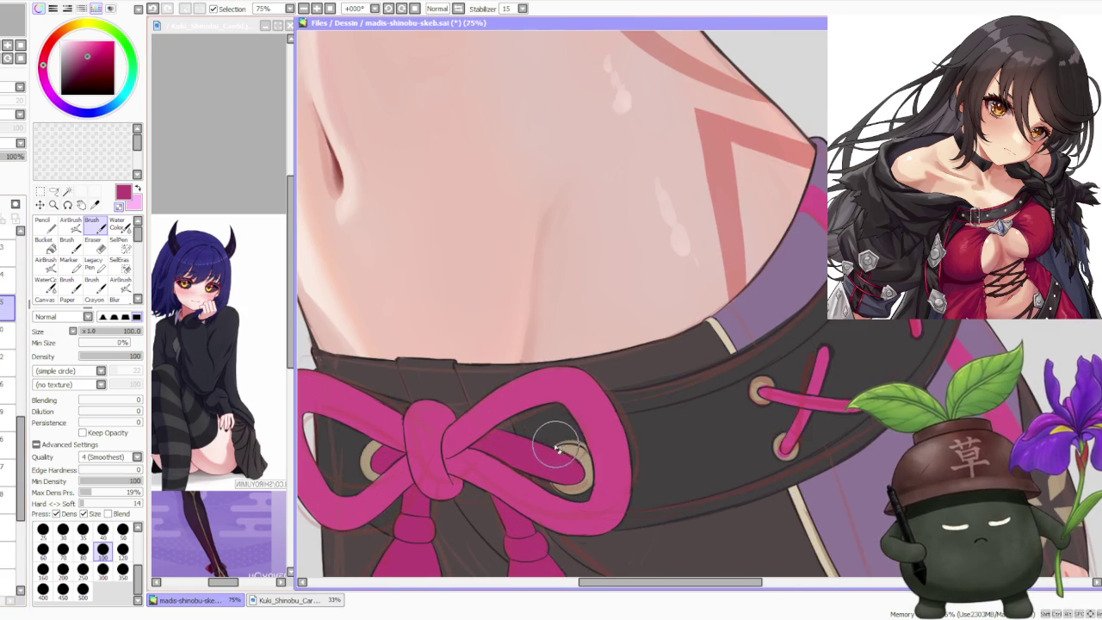
drag(554, 450, 588, 454)
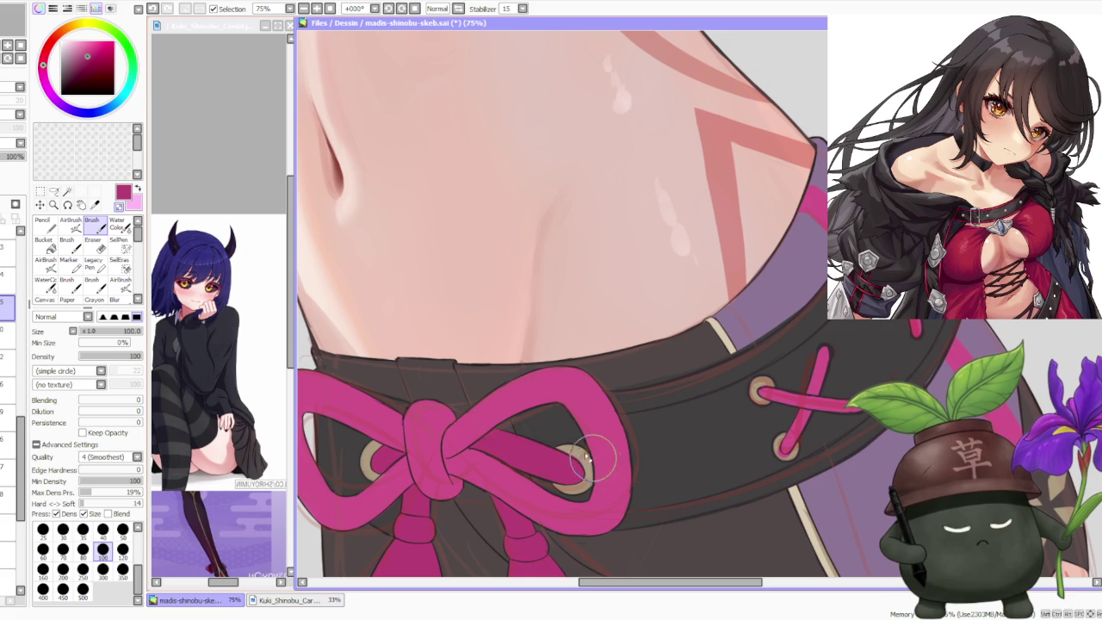
Step: Eyedrop the tan grommet colour and repaint the grommets on the laced band
scroll(552, 426, down, 1)
scroll(515, 389, down, 3)
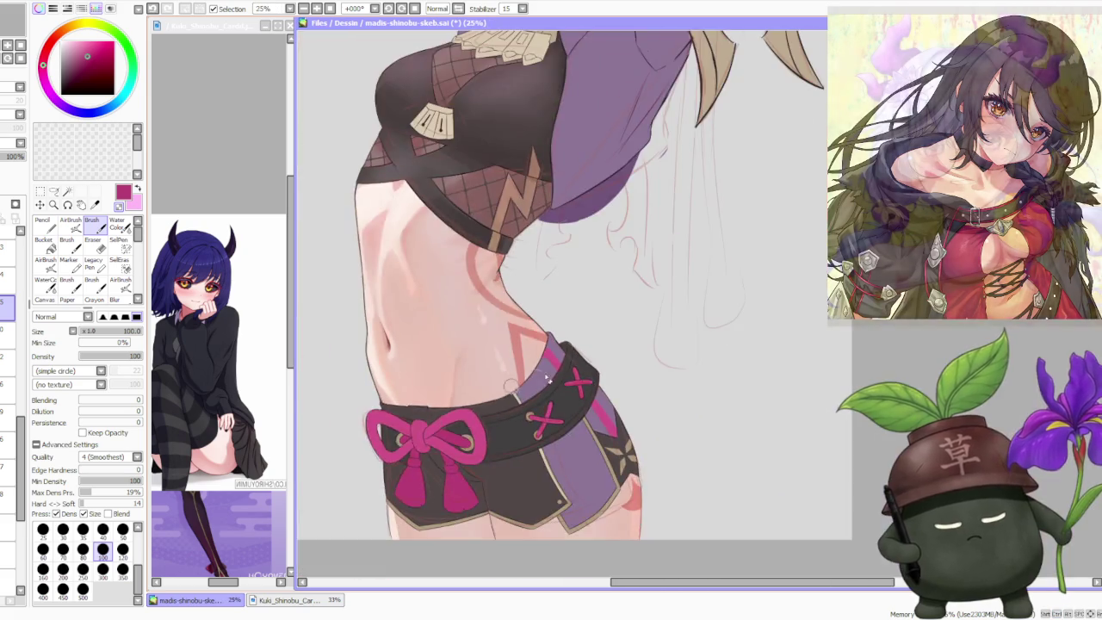
scroll(514, 389, up, 2)
scroll(516, 344, up, 1)
scroll(432, 541, up, 2)
alt+click(427, 503)
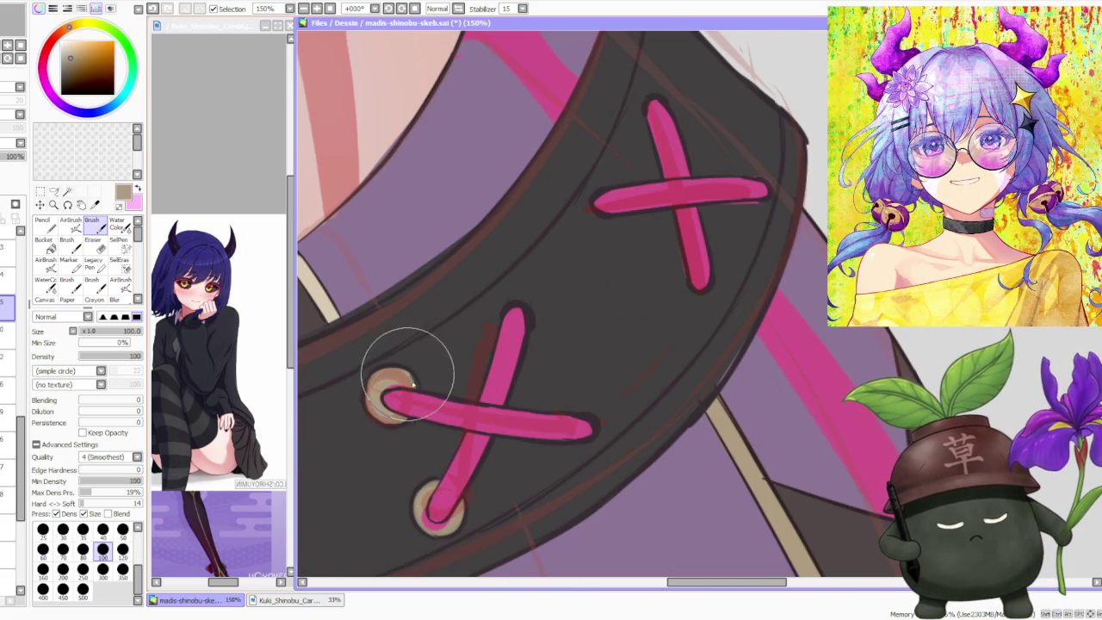
key(ctrl+z)
drag(385, 405, 381, 405)
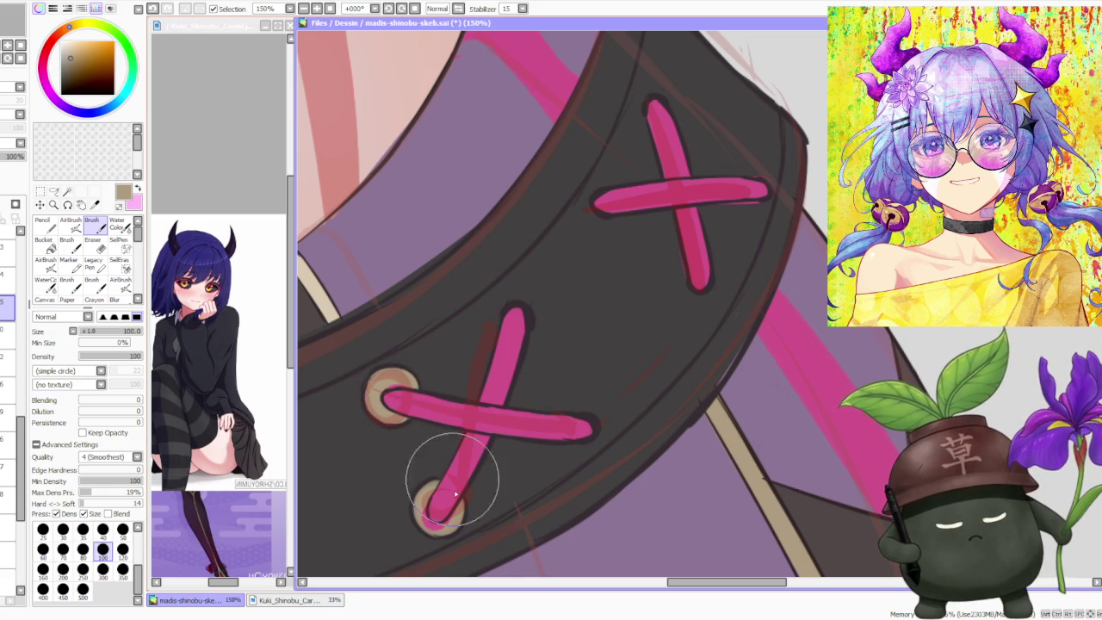
Step: Move to a lower layer and sample the dark grey of the shorts
scroll(456, 487, down, 2)
scroll(600, 320, down, 3)
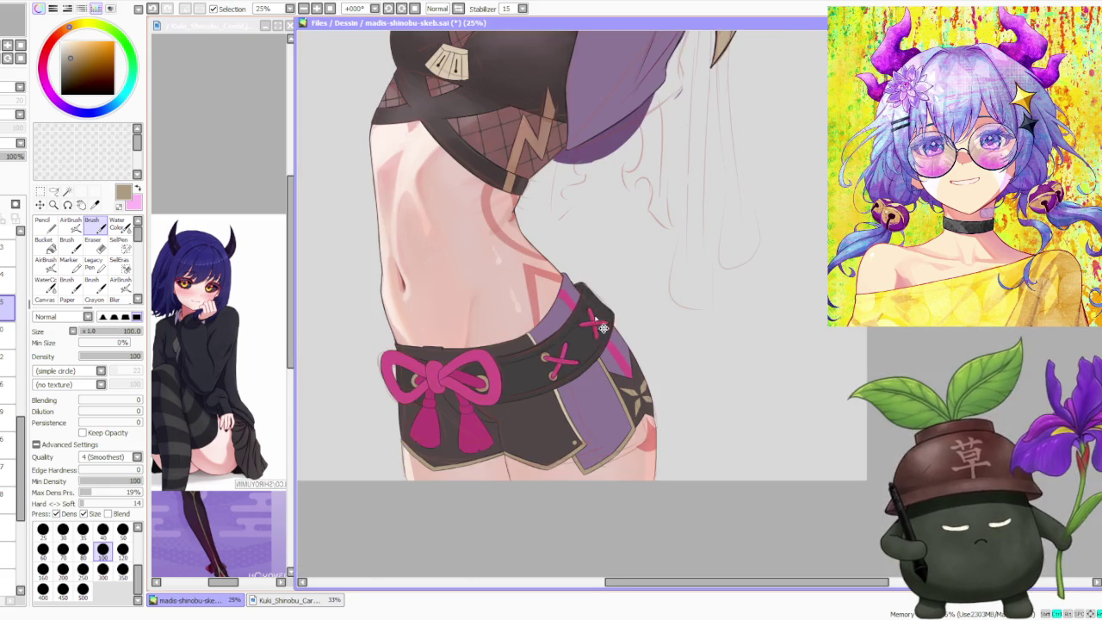
click(12, 337)
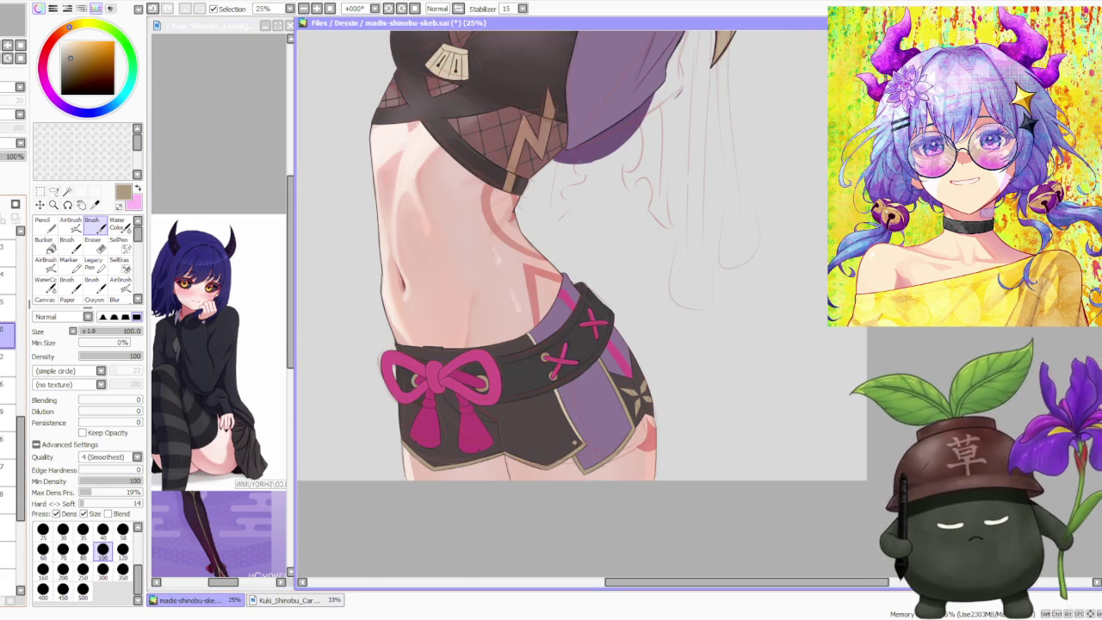
alt+click(570, 351)
Step: Zoom the reference window to 150% on the Kuki Shinobu card's waist and bow
scroll(577, 284, up, 2)
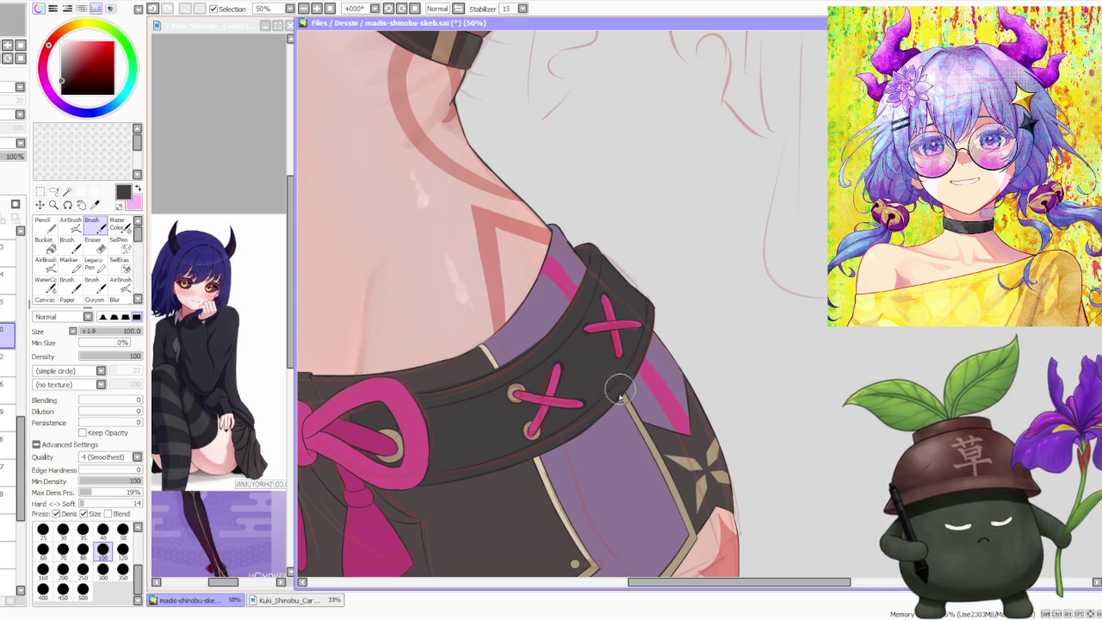
scroll(637, 379, down, 1)
scroll(545, 426, down, 1)
scroll(524, 362, up, 2)
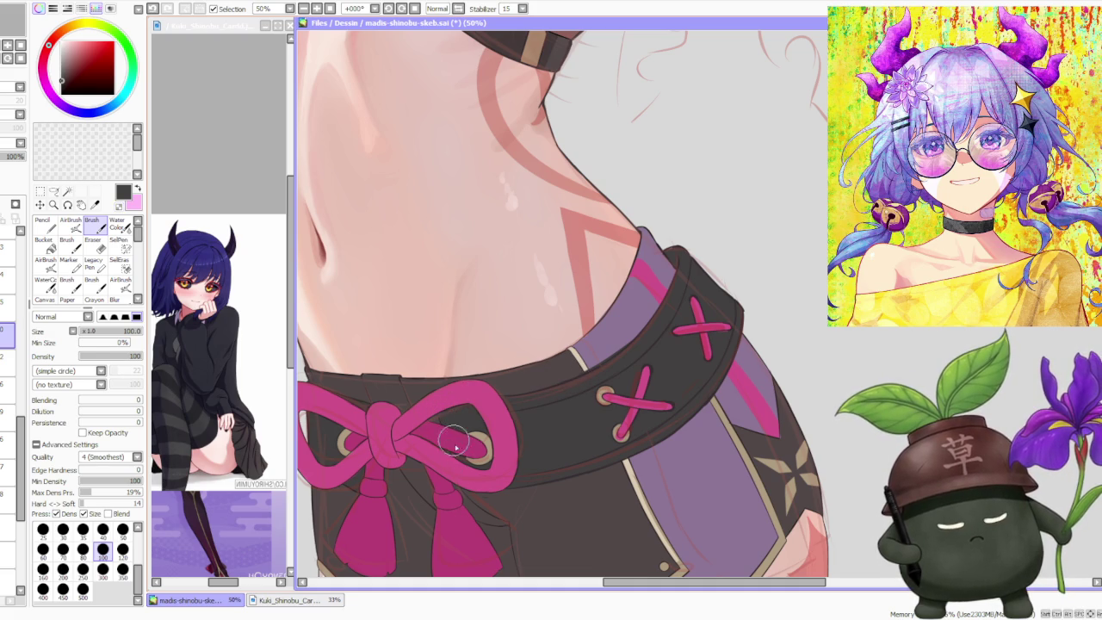
scroll(451, 449, down, 1)
scroll(387, 431, up, 1)
scroll(405, 422, up, 1)
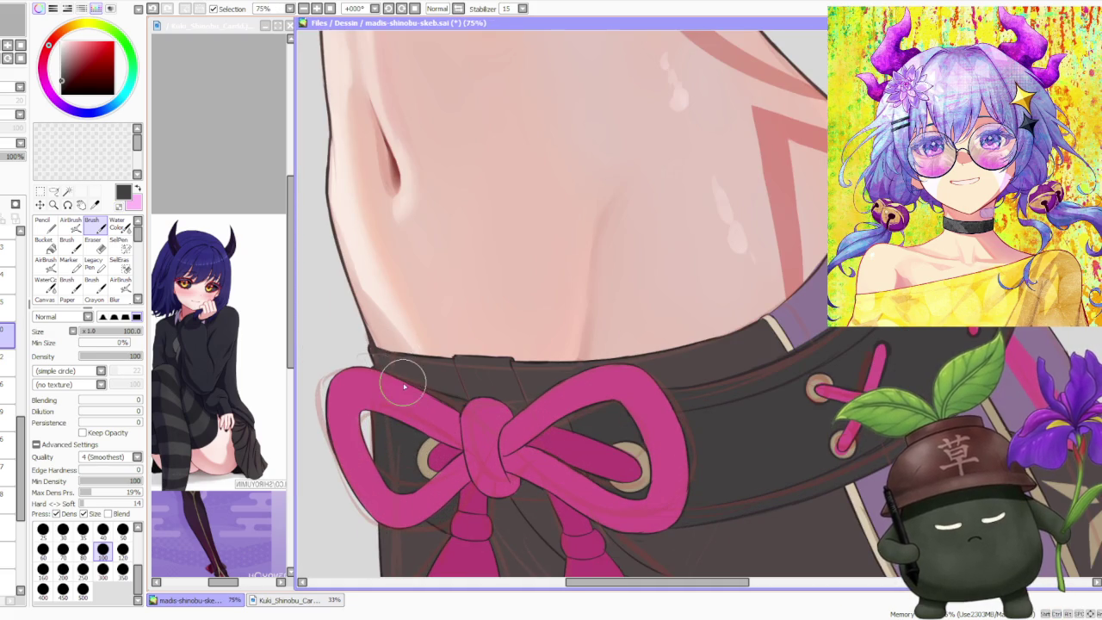
scroll(401, 362, down, 1)
scroll(404, 379, up, 1)
scroll(422, 444, down, 1)
scroll(428, 459, down, 2)
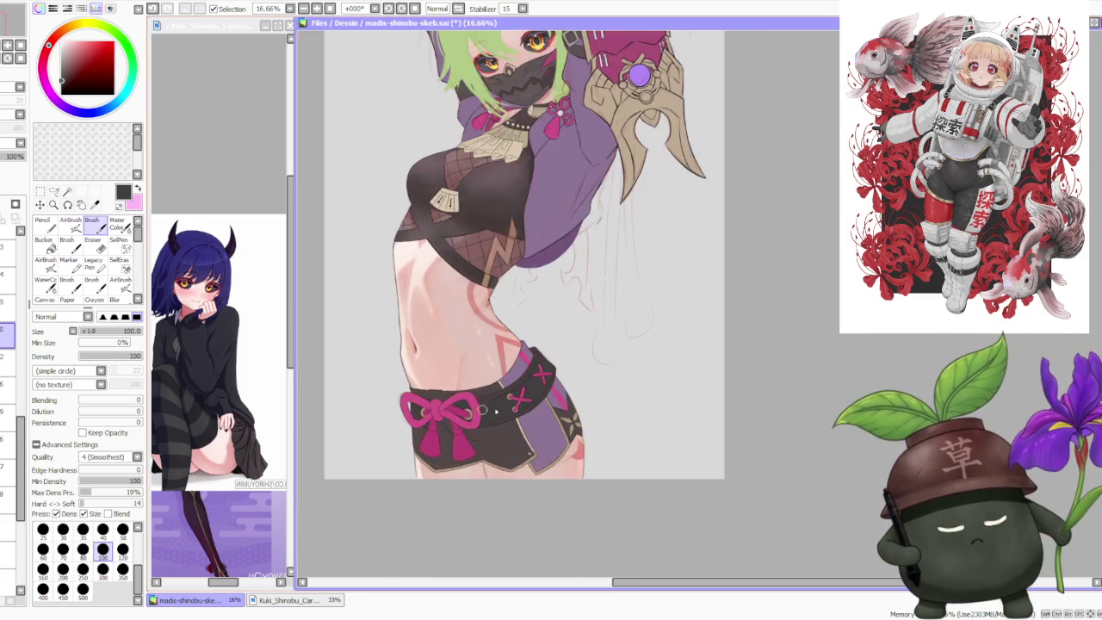
scroll(433, 284, up, 1)
scroll(405, 406, up, 2)
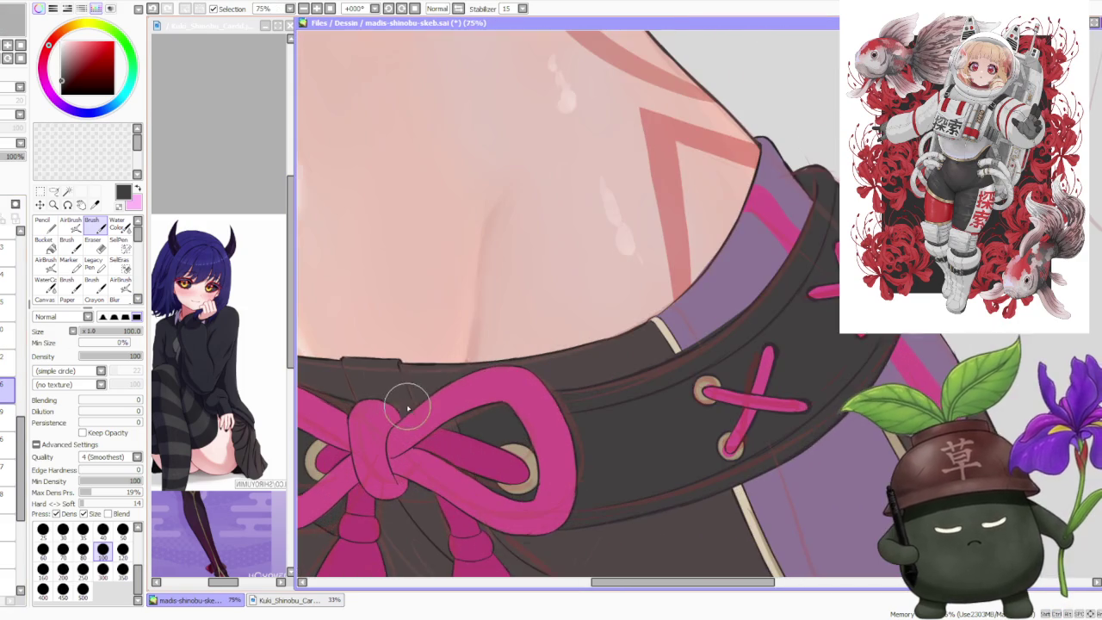
scroll(387, 382, down, 1)
scroll(334, 391, up, 1)
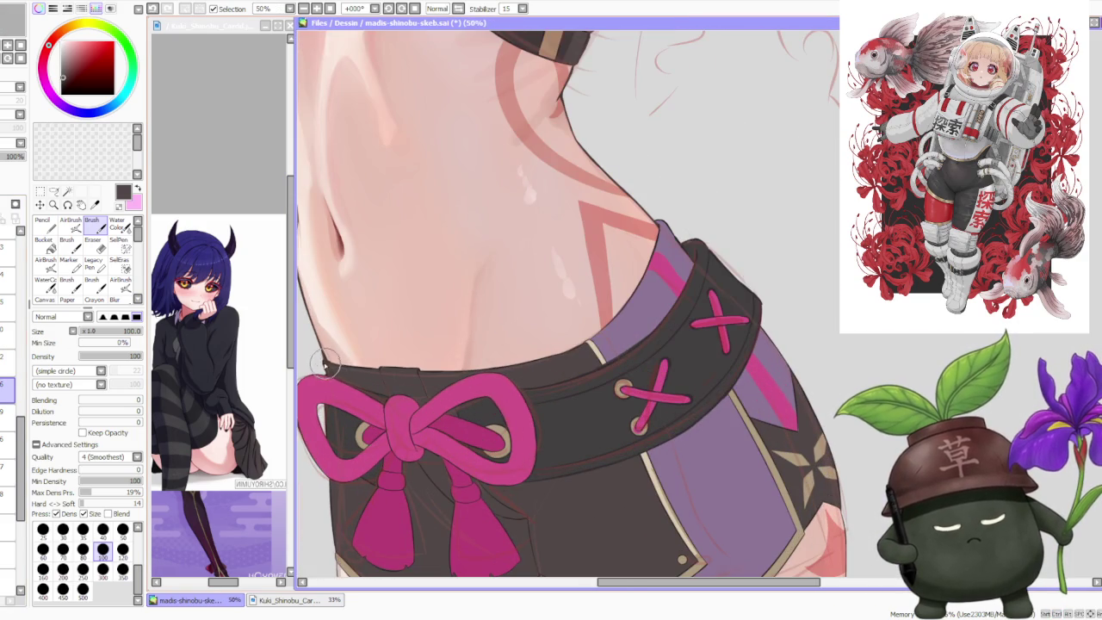
scroll(349, 382, down, 2)
scroll(398, 420, up, 1)
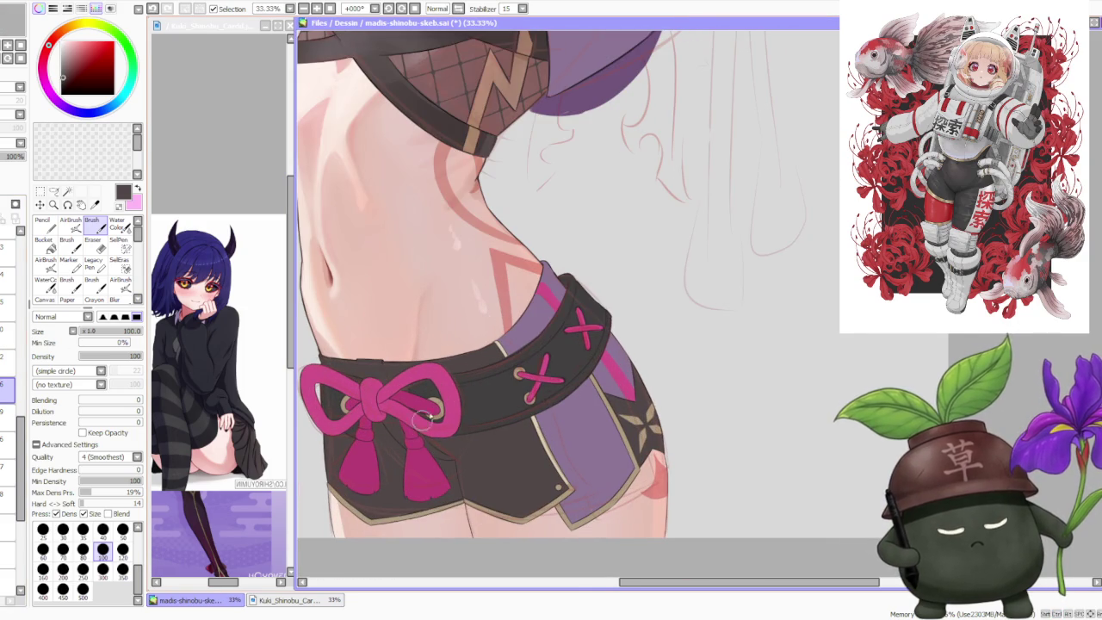
scroll(555, 398, down, 1)
scroll(572, 312, down, 1)
scroll(560, 212, down, 1)
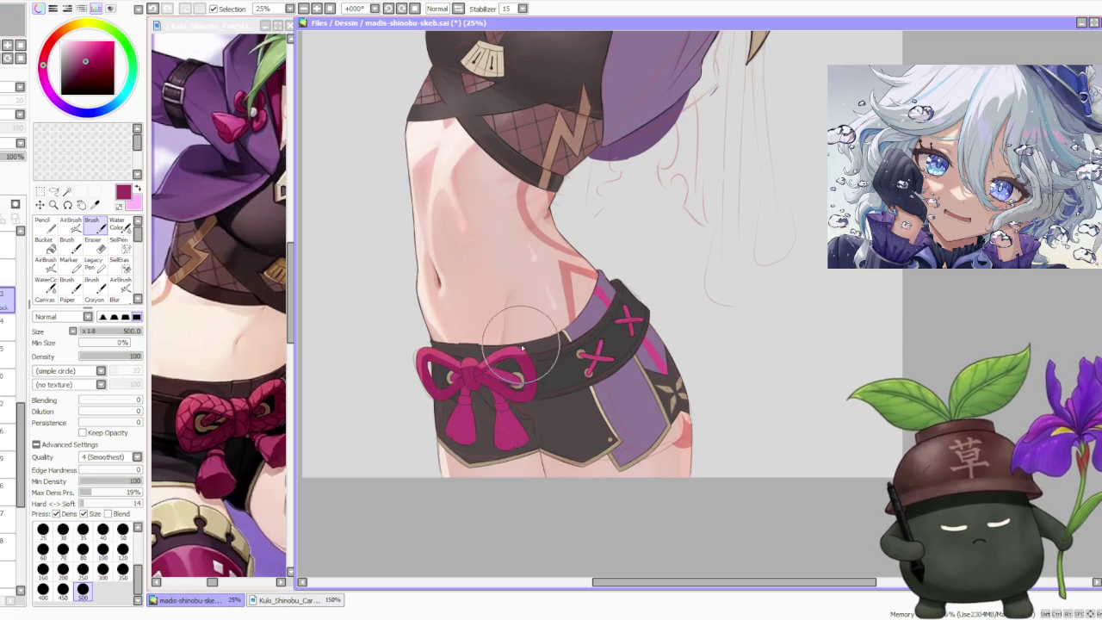
Step: Repaint the bow's central knot in deeper and lighter crimson tones
alt+click(419, 360)
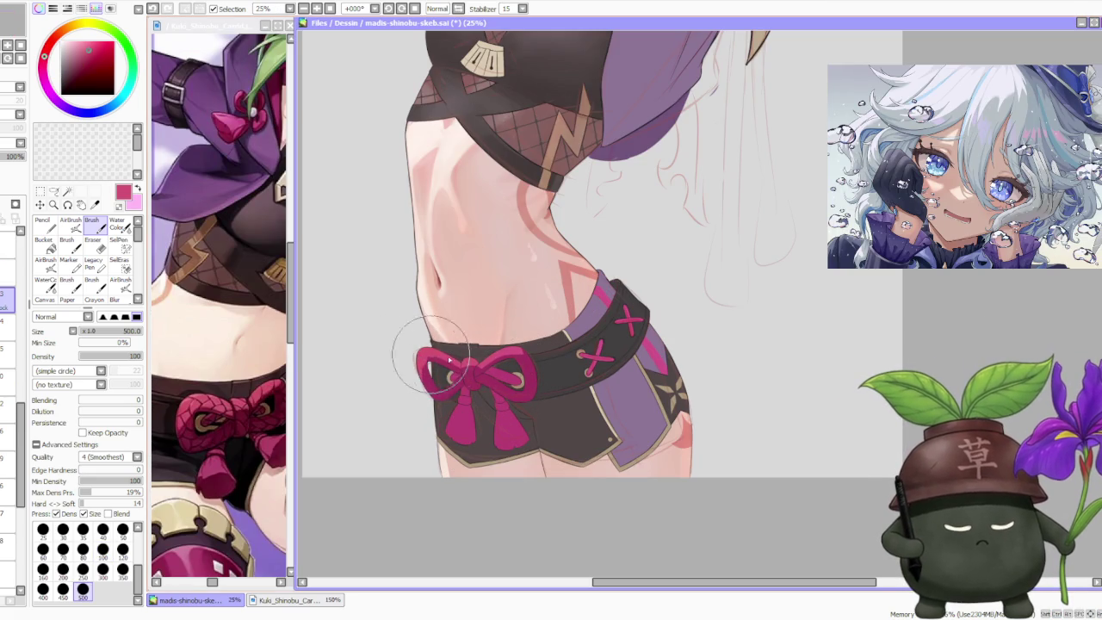
alt+click(469, 376)
drag(469, 377, 487, 368)
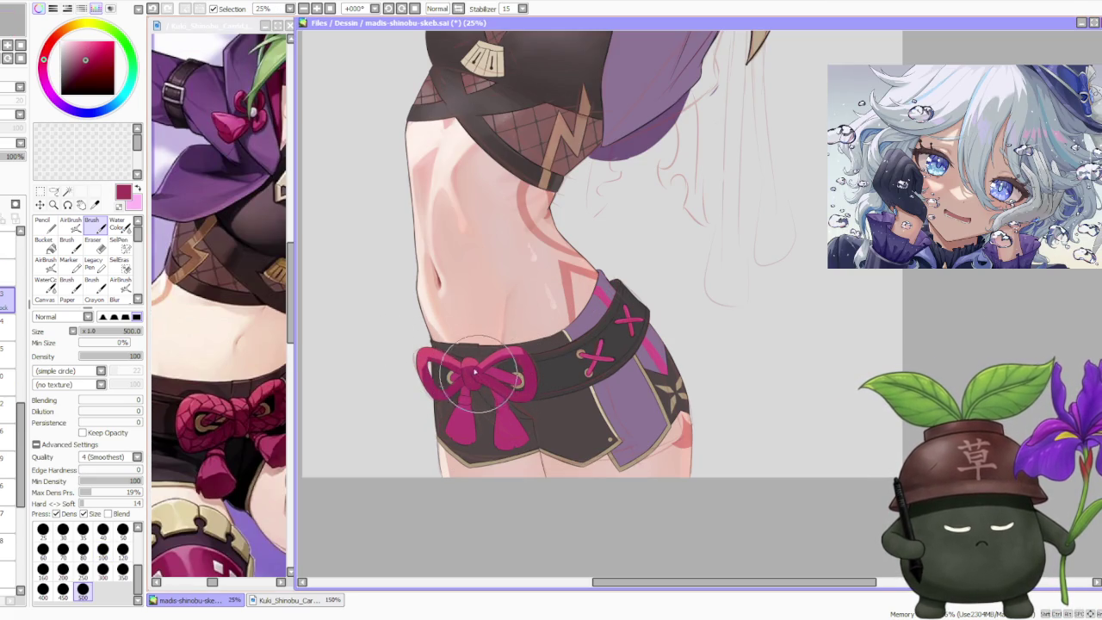
alt+click(487, 371)
drag(487, 370, 487, 373)
alt+click(480, 368)
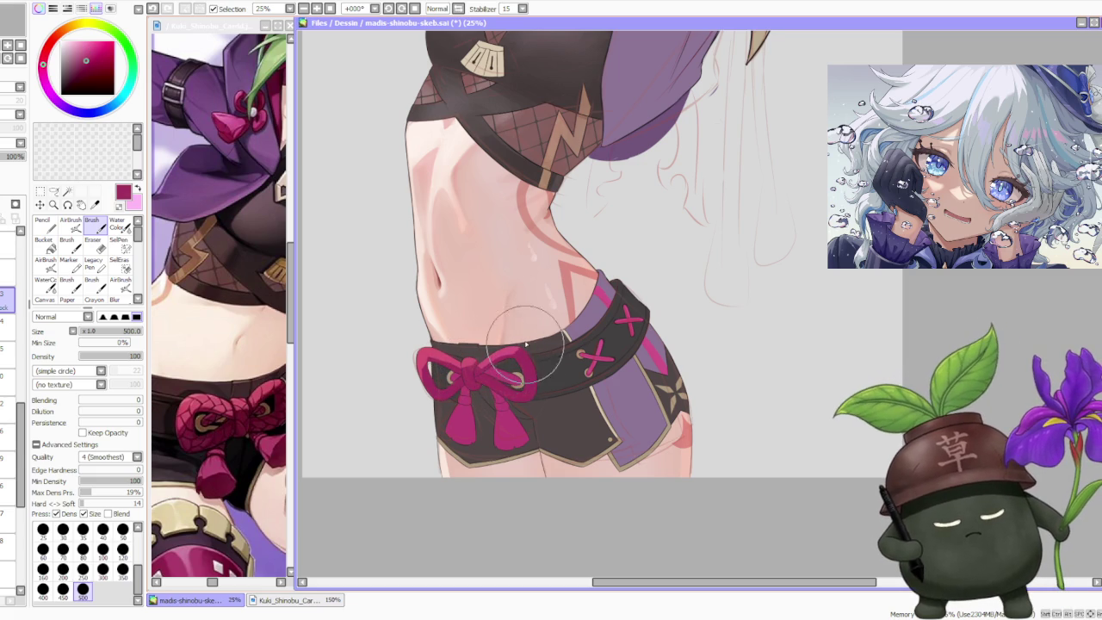
Step: Sample the bow's lighter pinks and darker magentas to compare shading tones
scroll(496, 298, down, 2)
scroll(447, 327, up, 2)
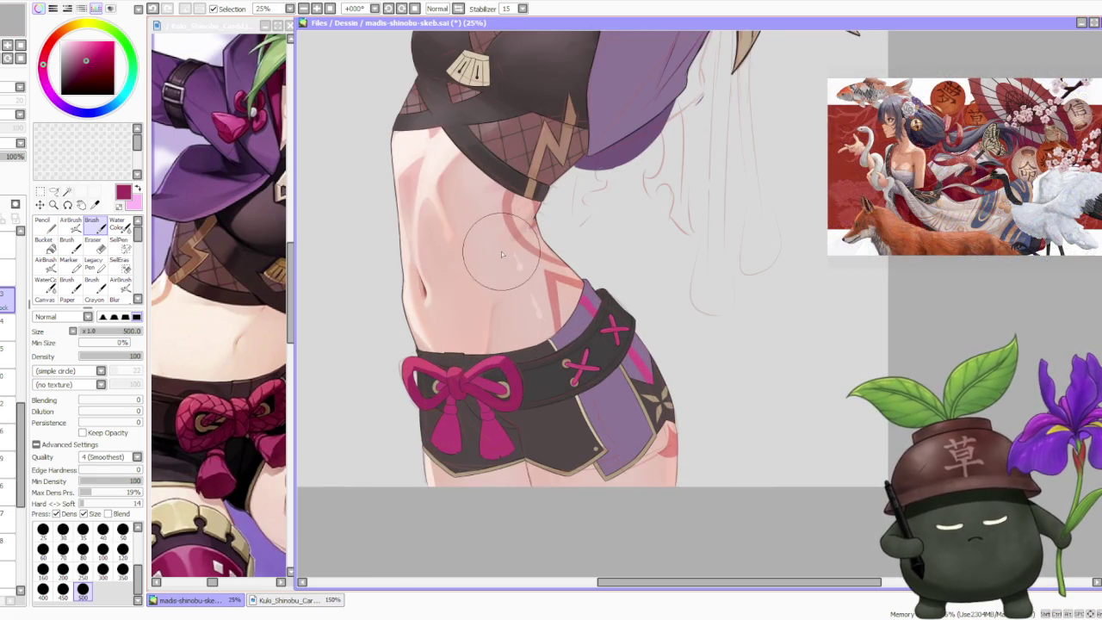
scroll(403, 328, up, 1)
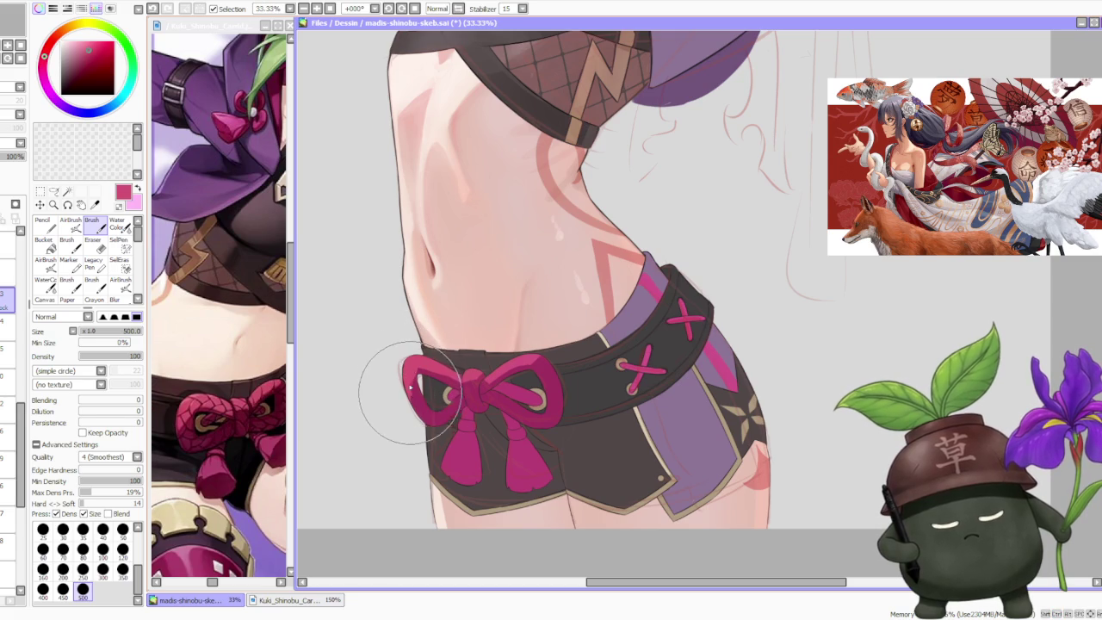
alt+click(408, 380)
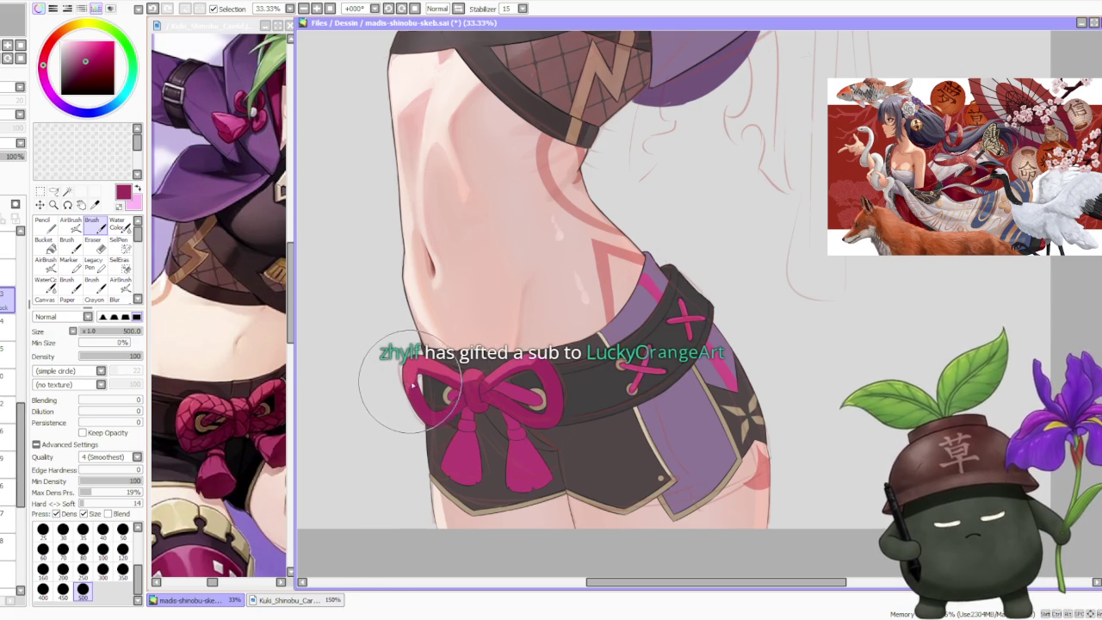
scroll(495, 376, down, 2)
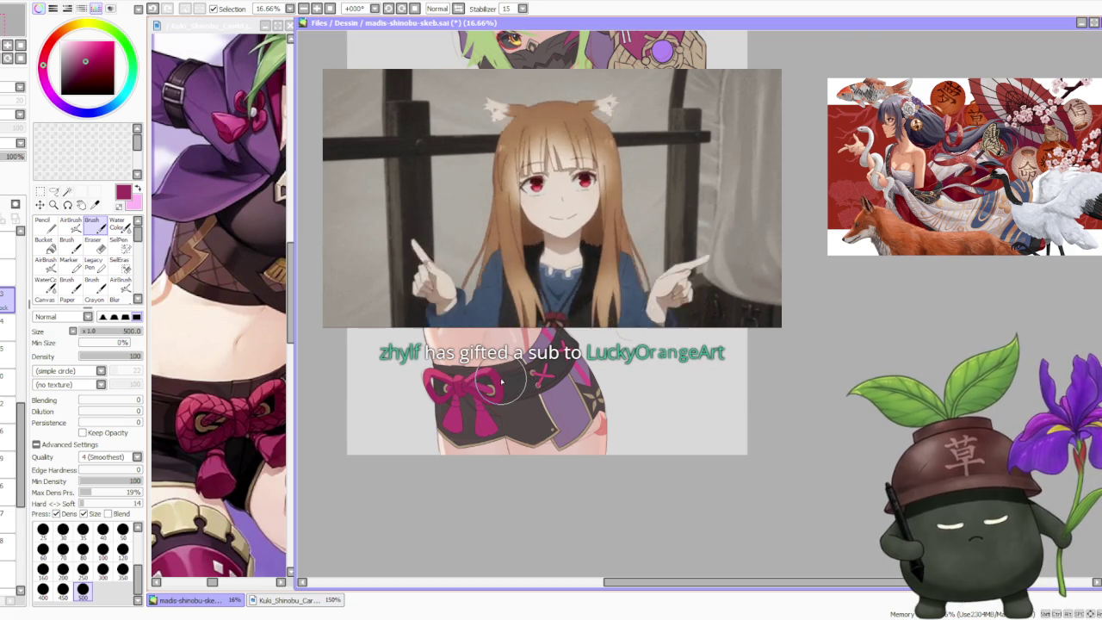
scroll(502, 383, up, 1)
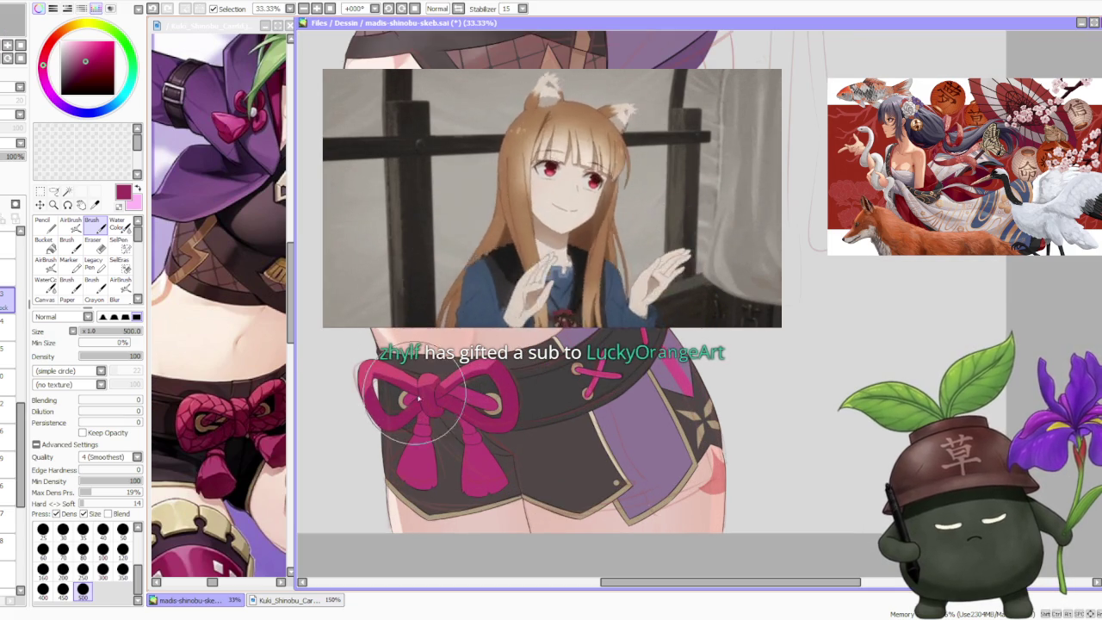
scroll(435, 370, up, 1)
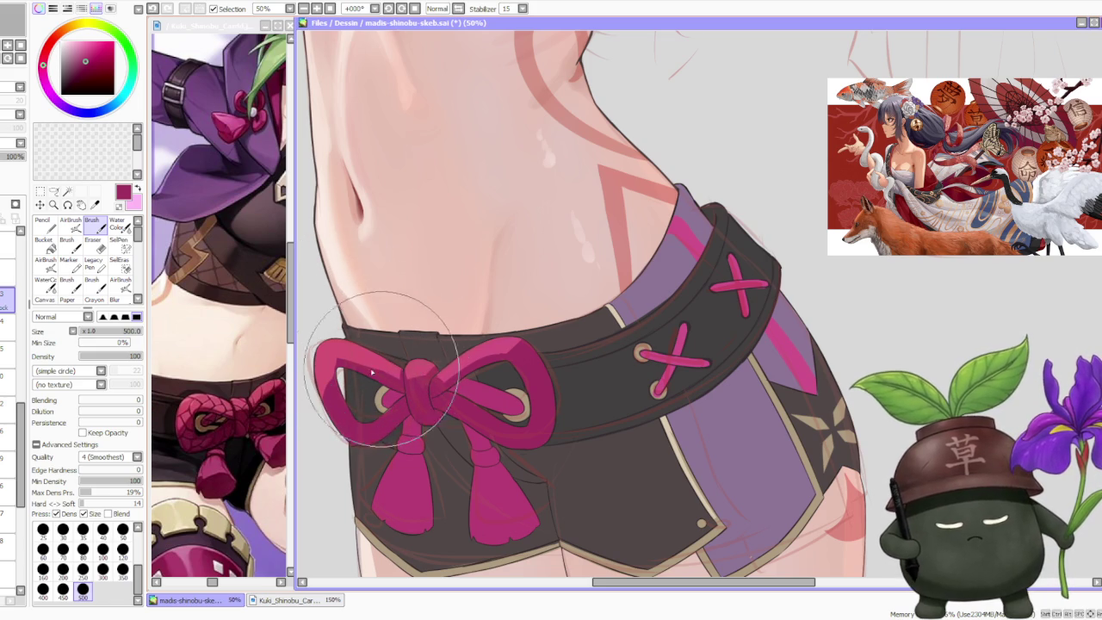
alt+click(330, 364)
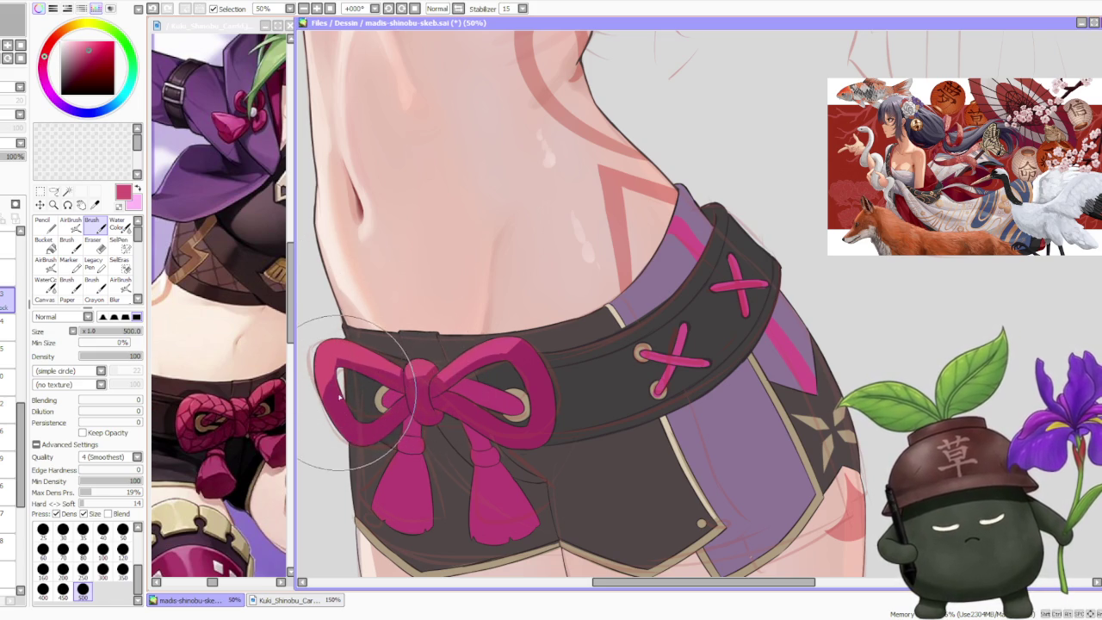
alt+click(340, 369)
alt+click(334, 371)
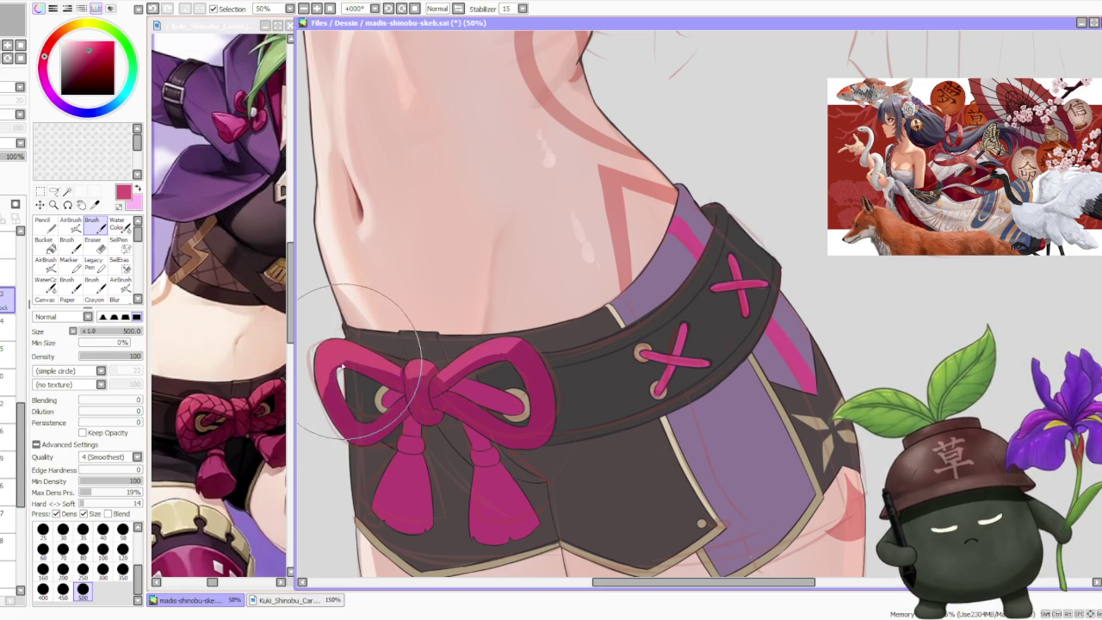
alt+click(336, 374)
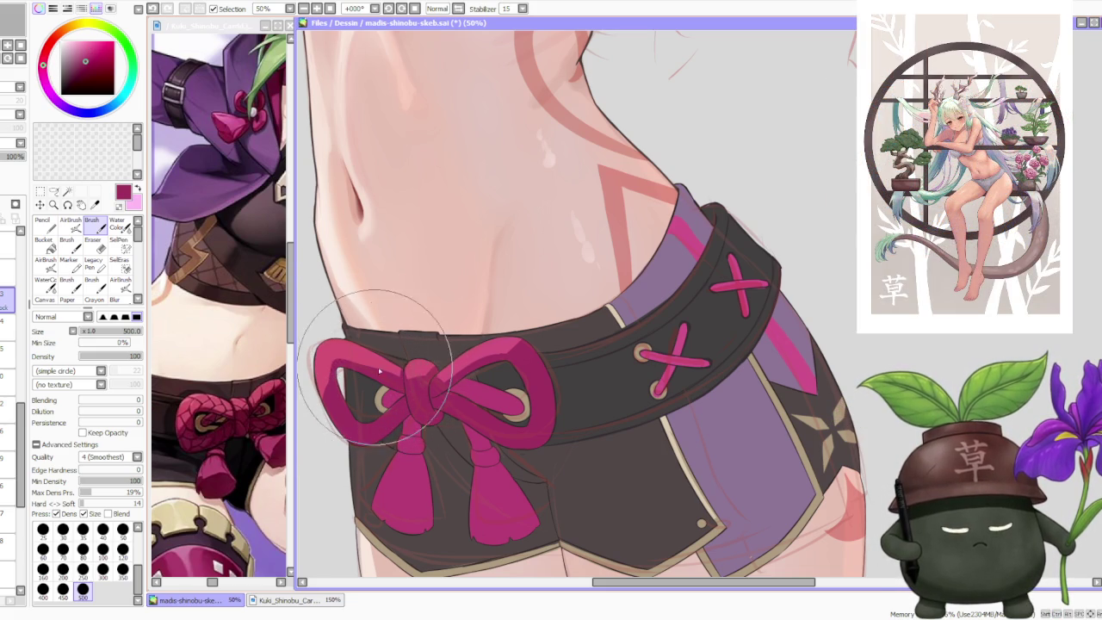
Step: On the layer below, darken the right bow tassel with a pinkish crimson
scroll(404, 362, down, 3)
scroll(430, 310, down, 3)
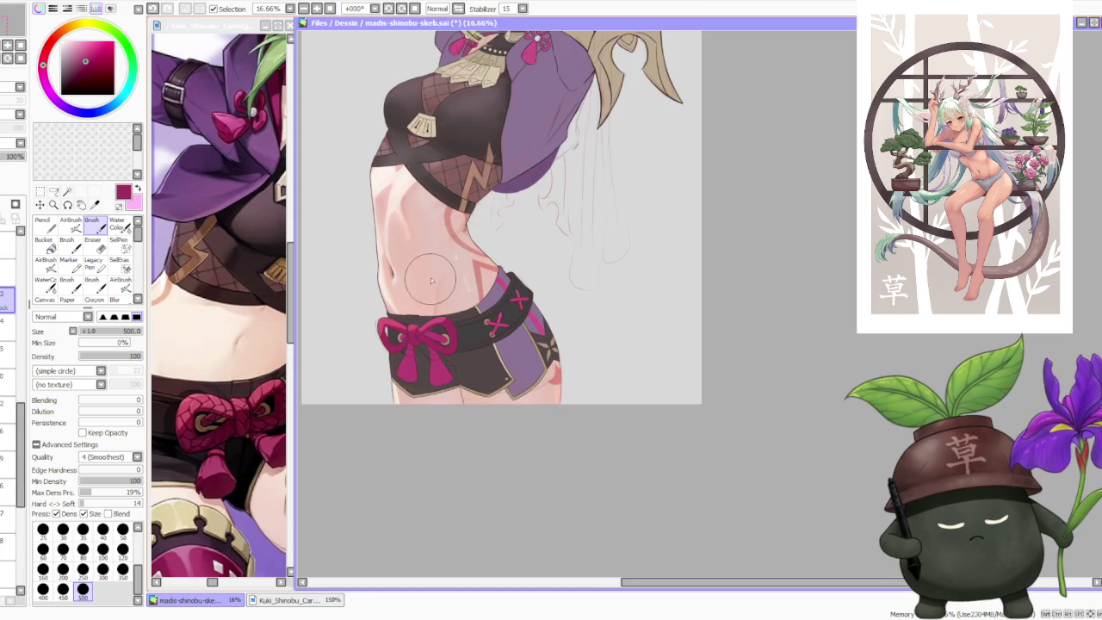
scroll(449, 251, down, 3)
scroll(450, 251, up, 1)
scroll(444, 262, up, 2)
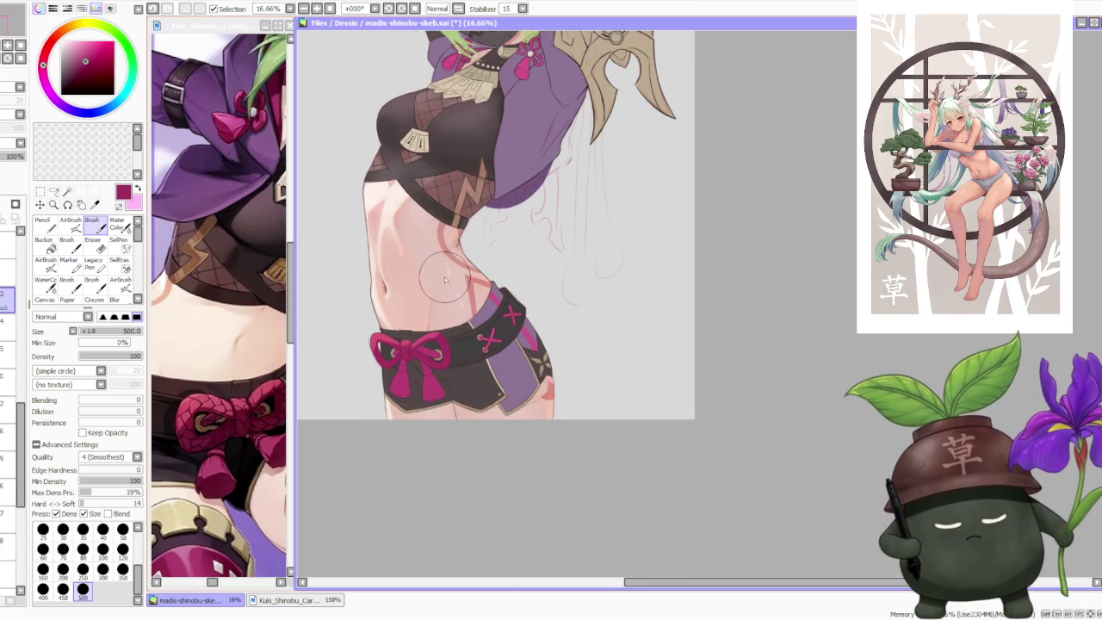
click(4, 325)
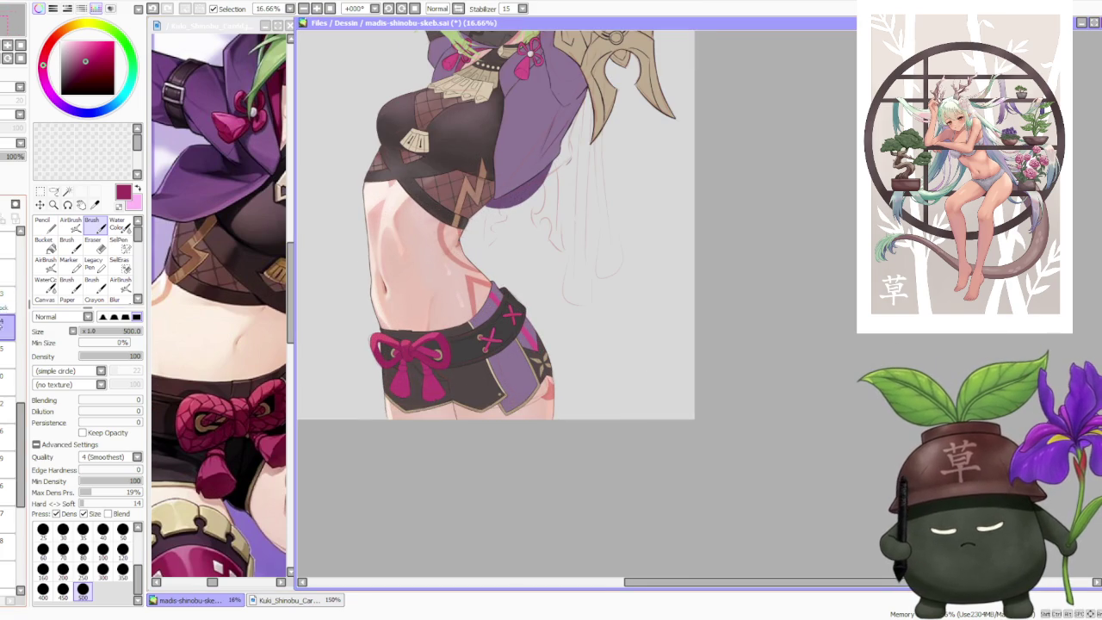
scroll(396, 362, up, 2)
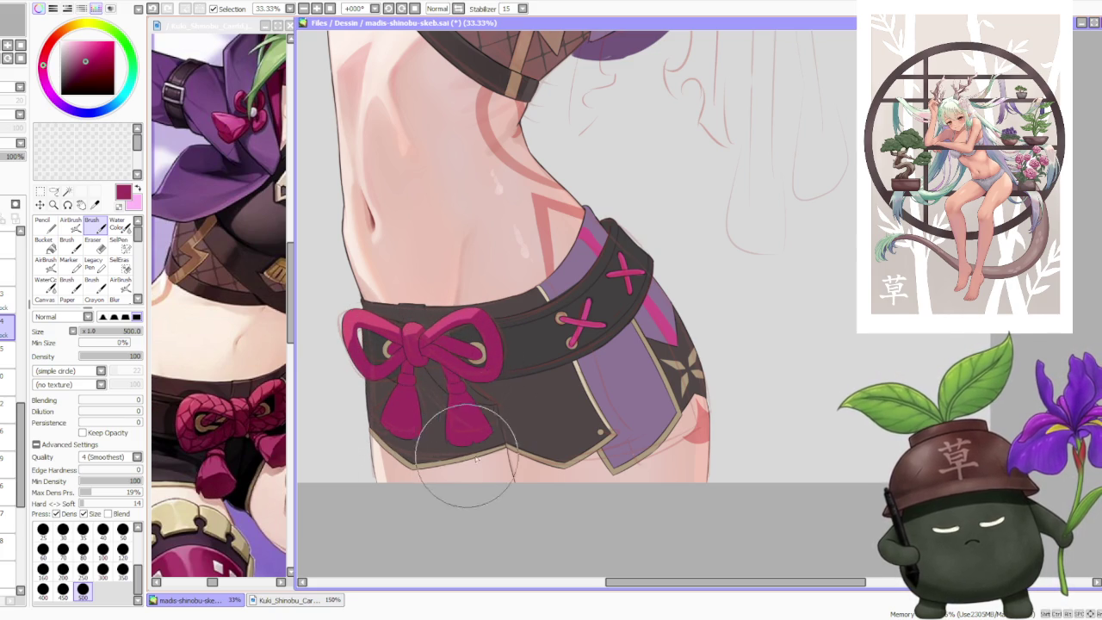
right_click(348, 330)
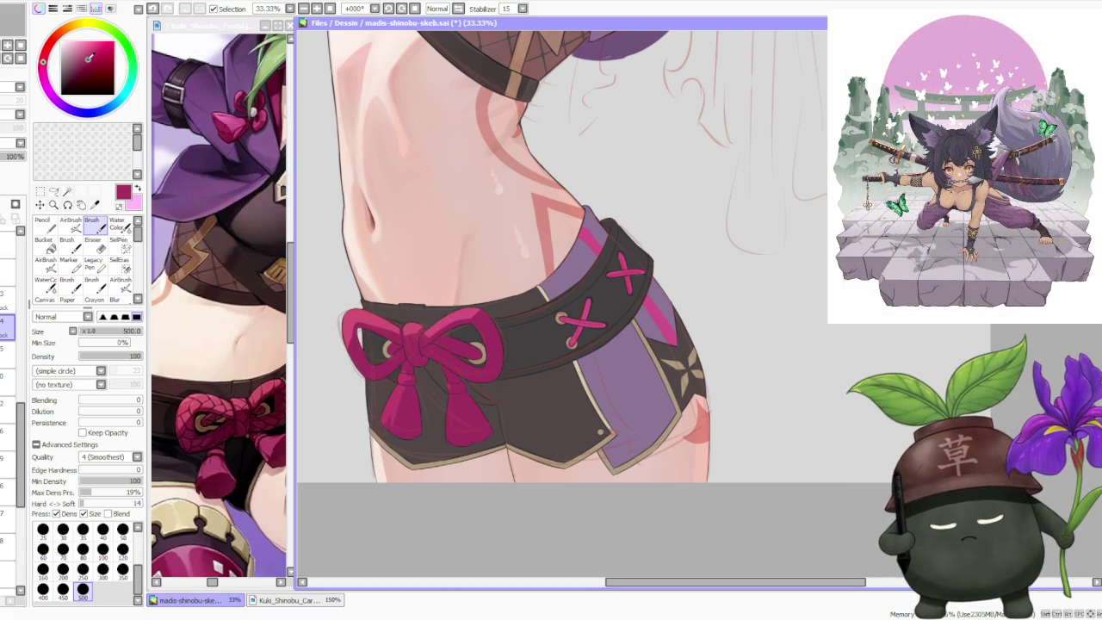
drag(458, 393, 453, 400)
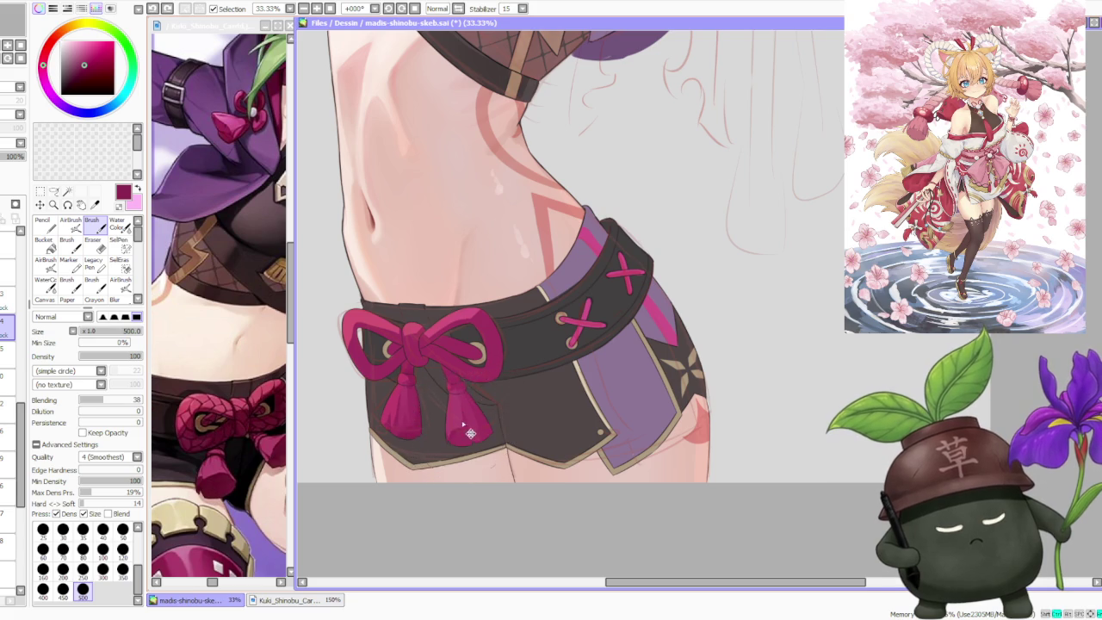
Step: Shade the left and right tassels with short magenta strokes
drag(463, 408, 457, 403)
drag(401, 424, 392, 421)
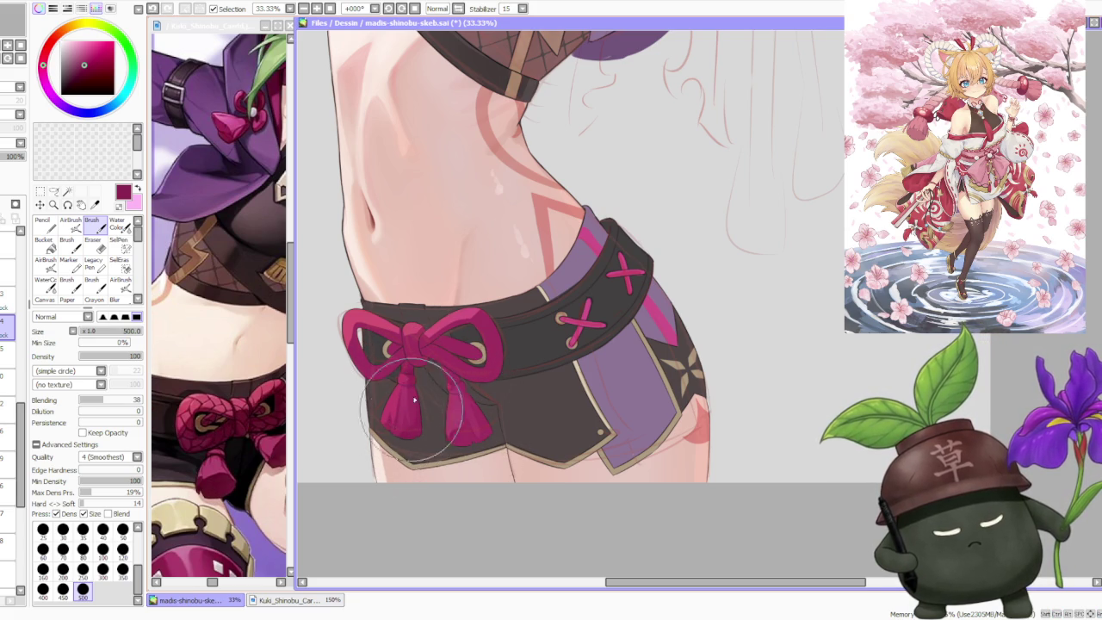
drag(412, 411, 413, 415)
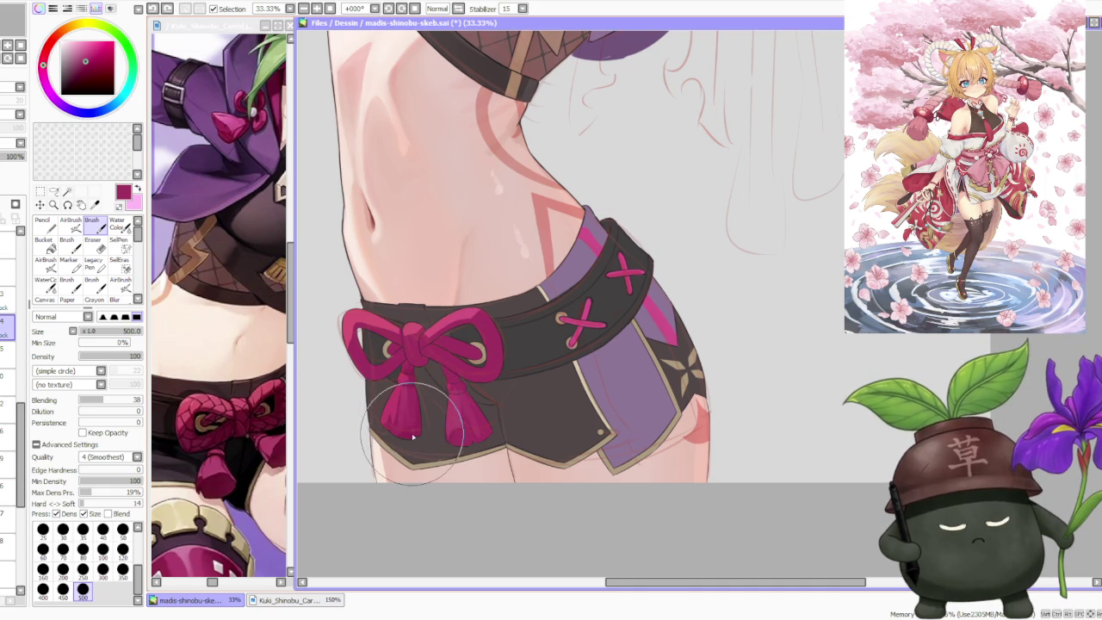
scroll(420, 442, down, 1)
scroll(472, 326, down, 3)
scroll(471, 326, up, 2)
scroll(465, 336, up, 1)
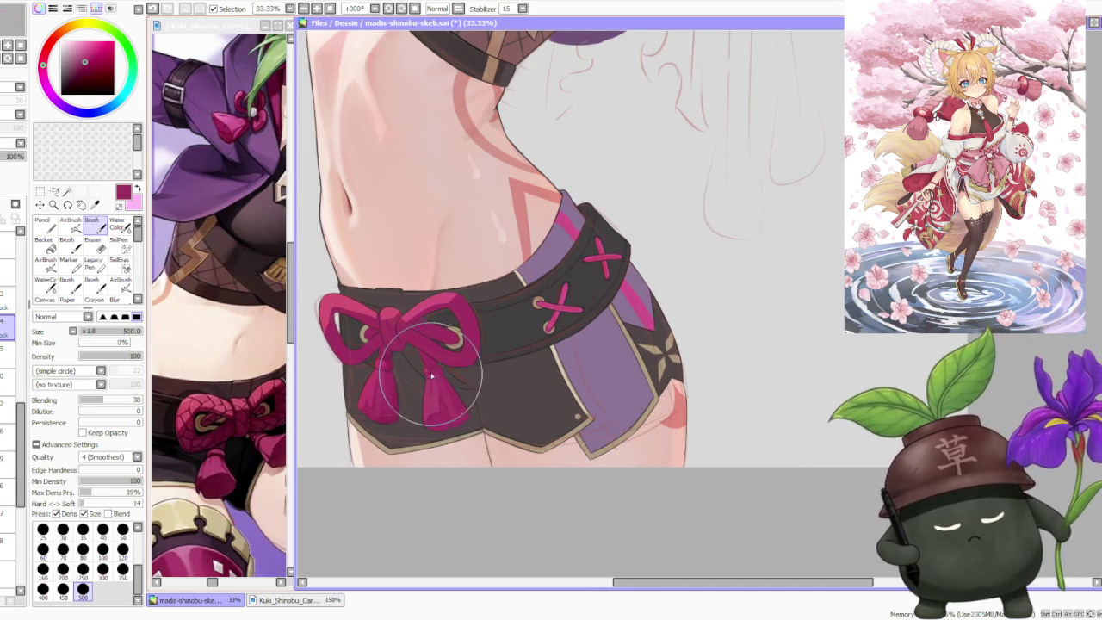
drag(430, 372, 431, 370)
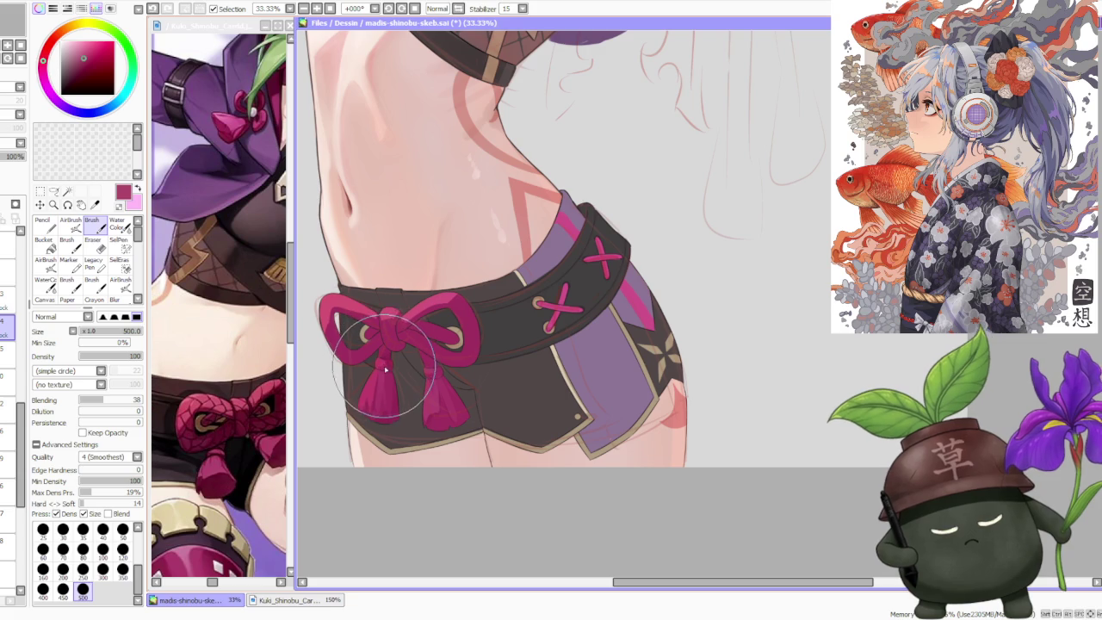
Step: Sample a darker tassel pink and airbrush faint shading over the bow on the layer above
alt+click(377, 405)
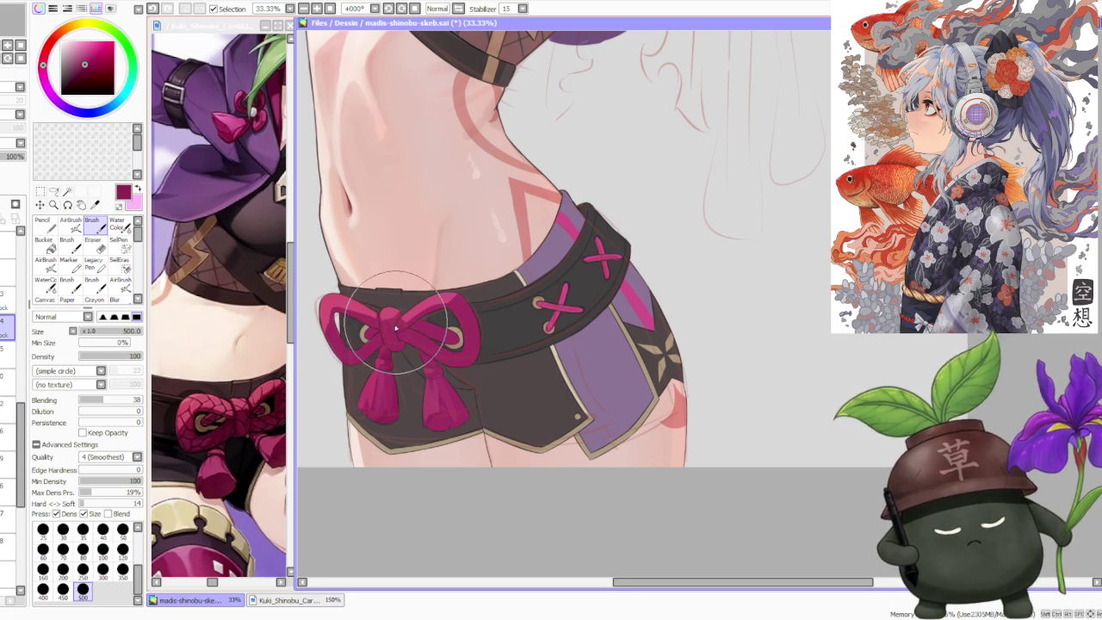
scroll(379, 374, down, 1)
scroll(414, 344, down, 1)
scroll(448, 323, down, 1)
scroll(460, 317, up, 3)
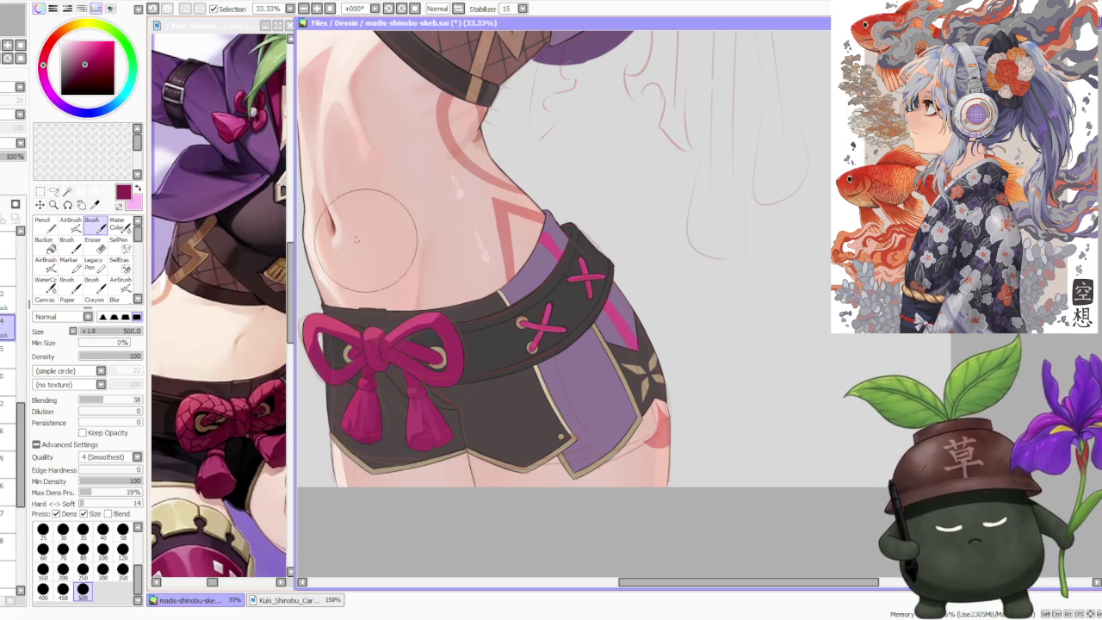
click(5, 302)
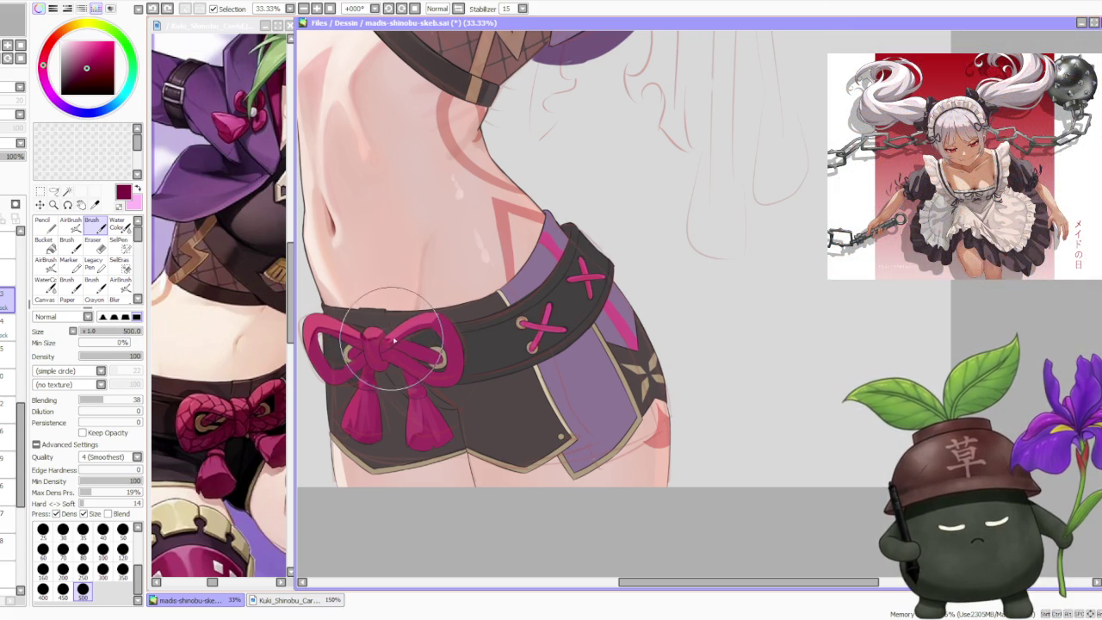
drag(392, 344, 430, 326)
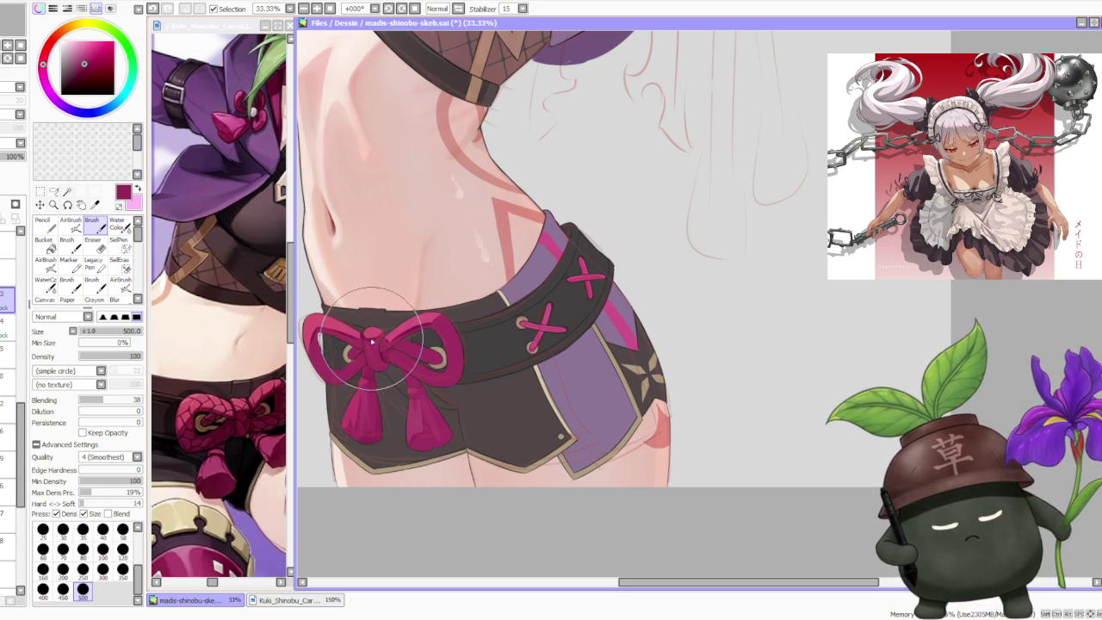
scroll(380, 348, up, 2)
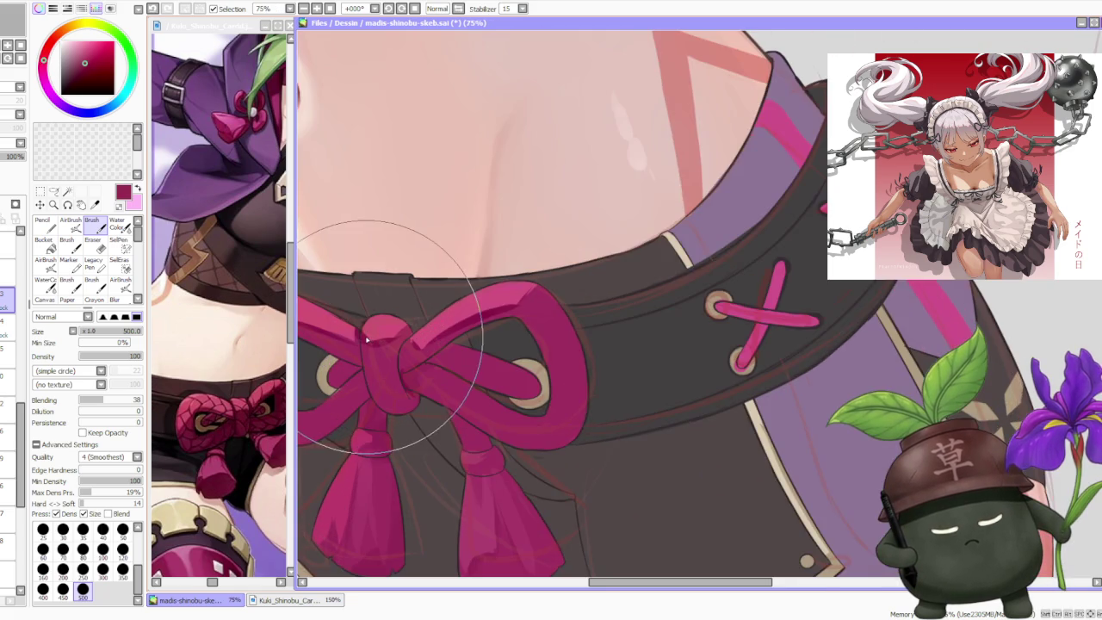
Step: Pick a slightly darker pink from the colour wheel and zoom out to view the figure
scroll(396, 358, down, 1)
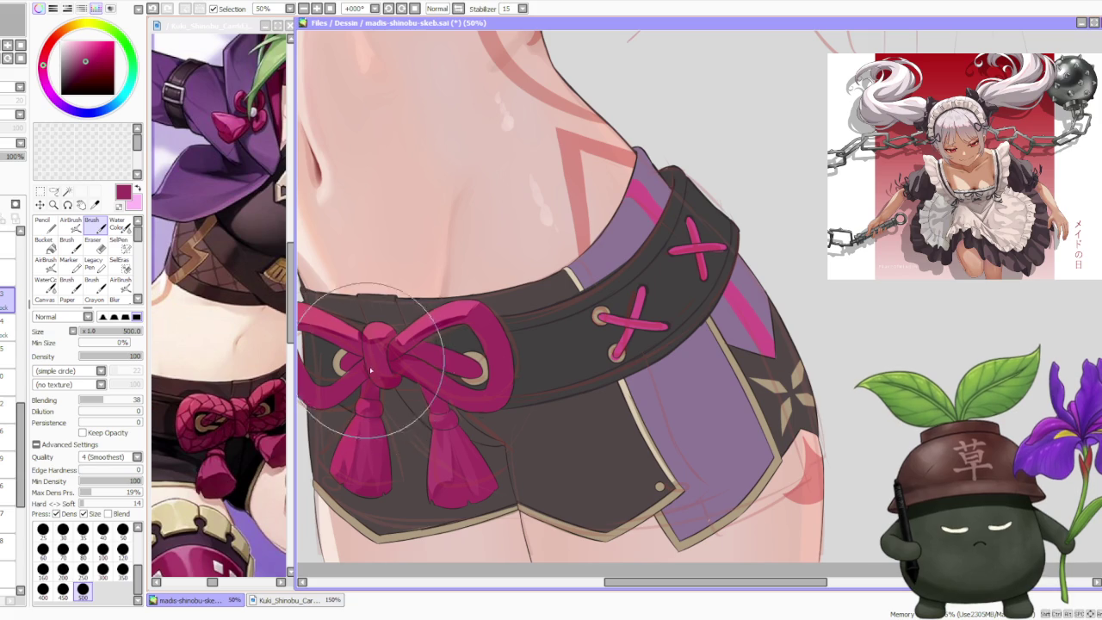
alt+click(385, 385)
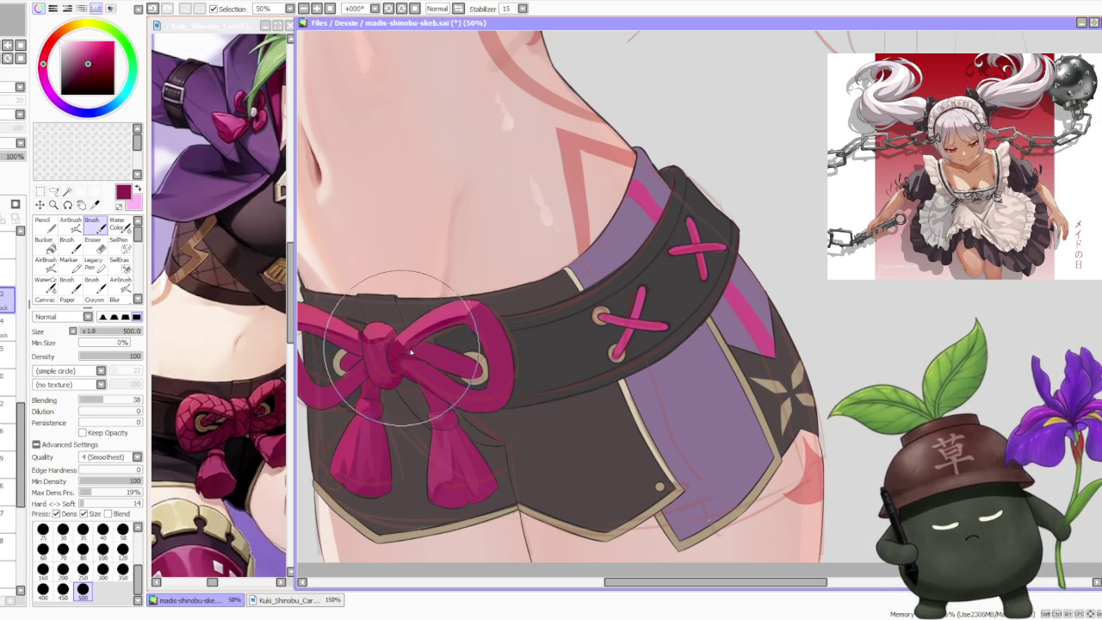
scroll(422, 344, down, 3)
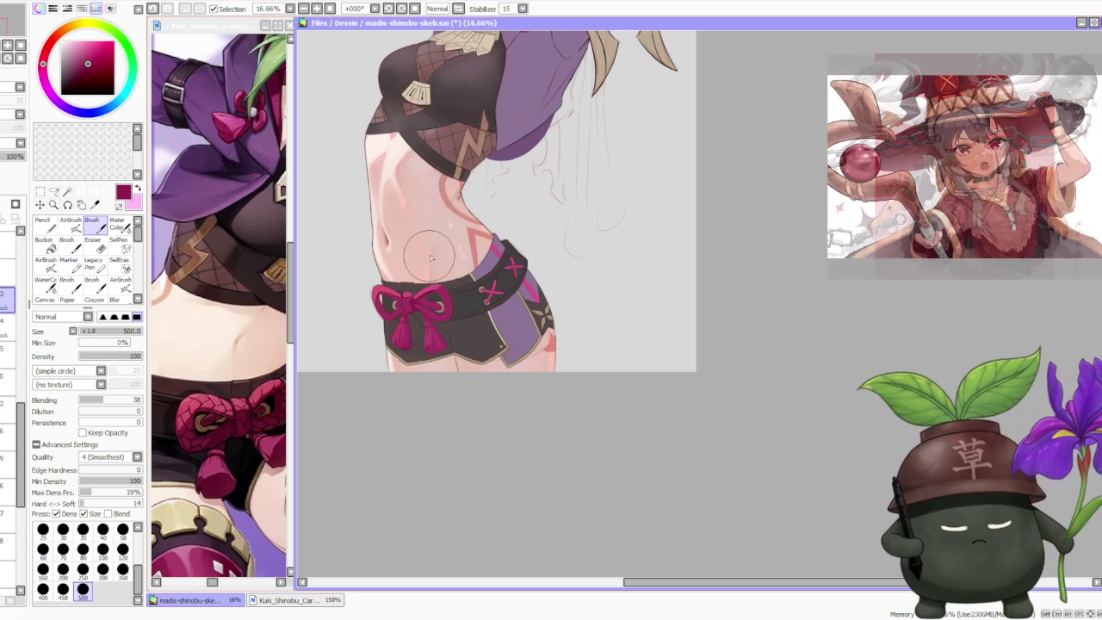
scroll(387, 274, up, 2)
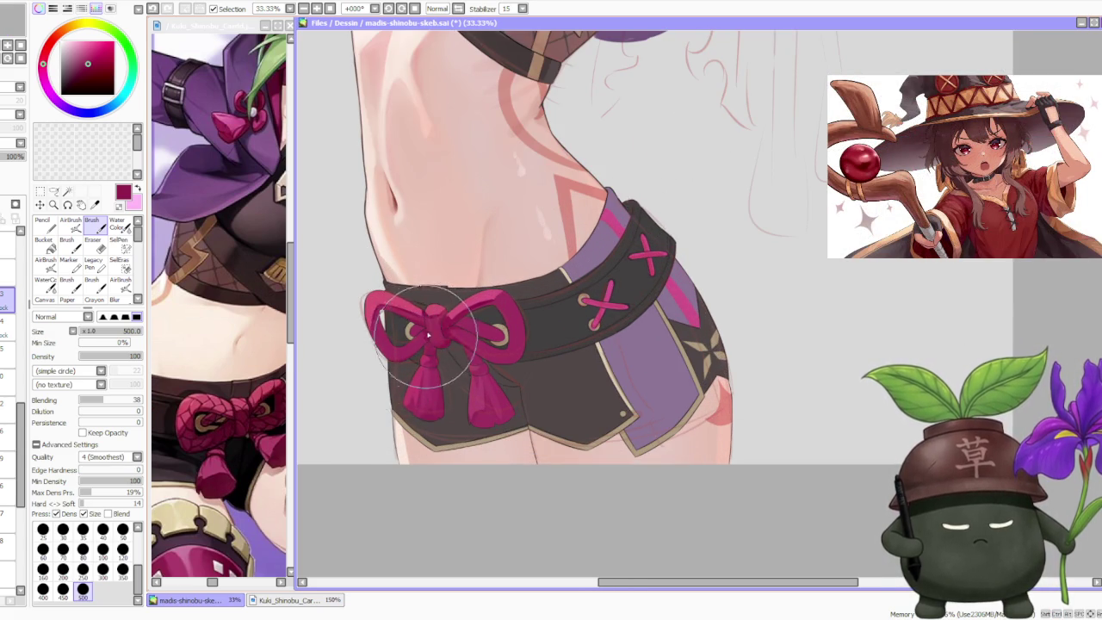
scroll(450, 258, down, 2)
scroll(449, 258, down, 1)
scroll(465, 248, down, 1)
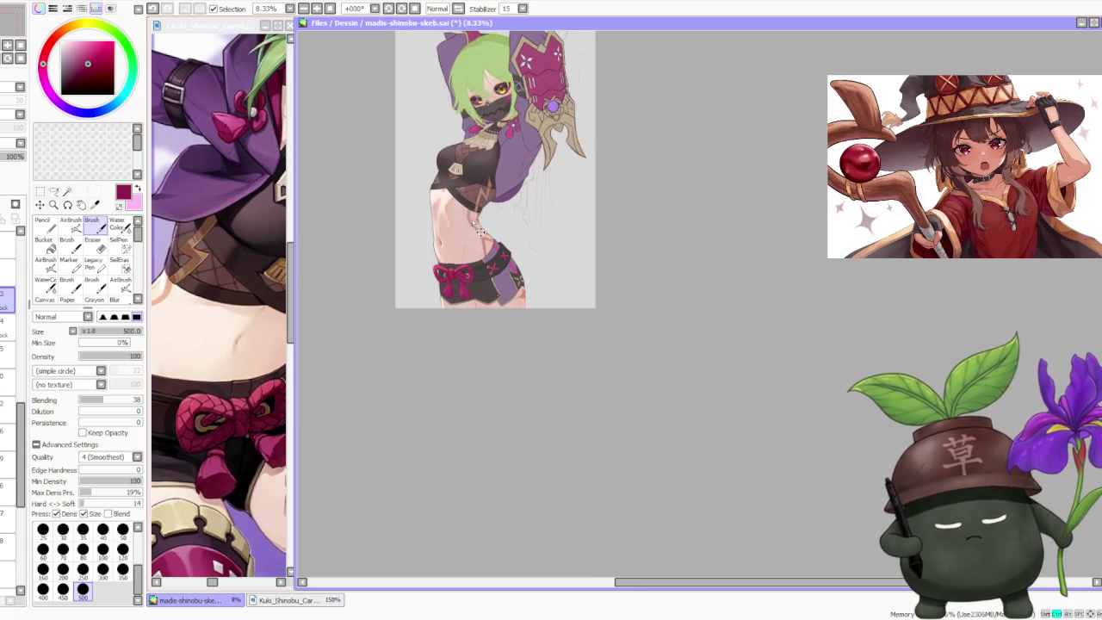
scroll(472, 220, up, 1)
scroll(484, 267, up, 1)
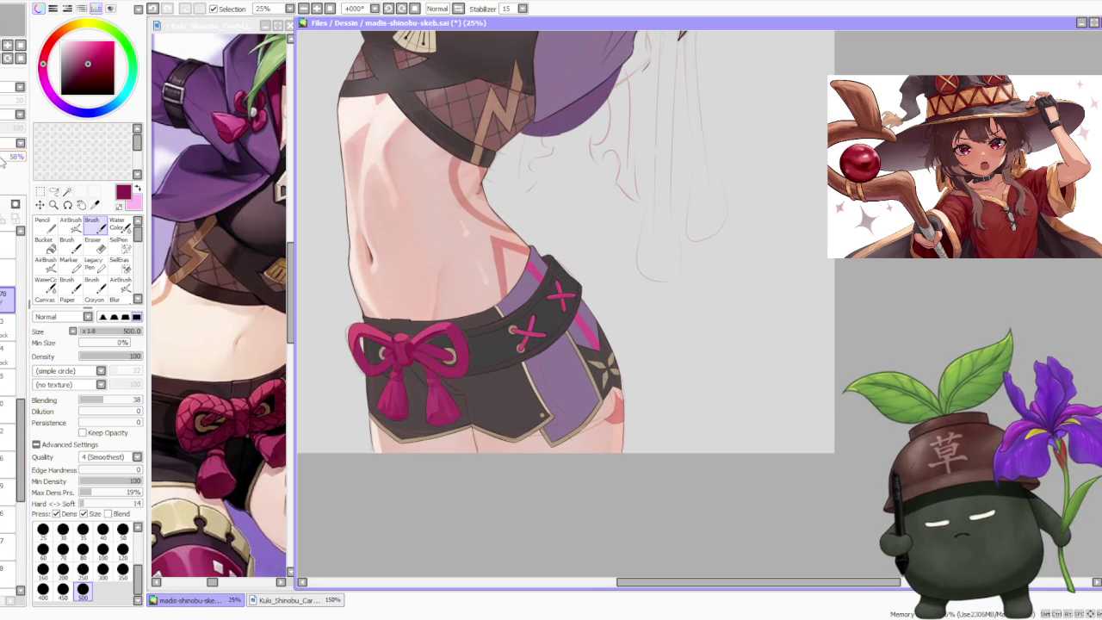
Step: Switch to the 100 brush size and compare the bow knot with and without its latest stroke
click(103, 550)
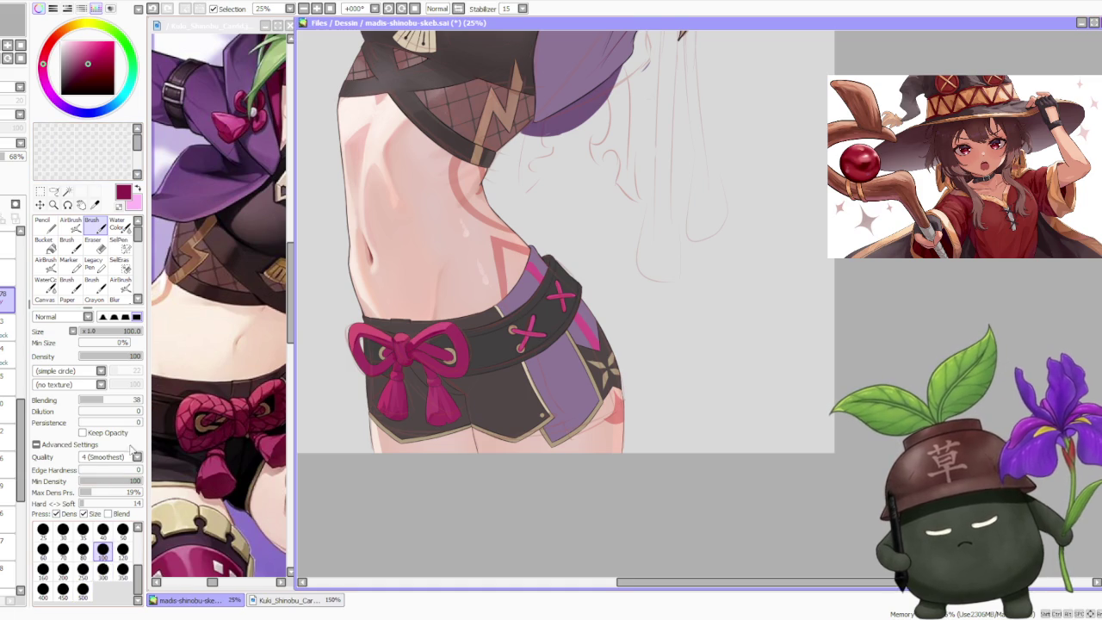
scroll(404, 336, up, 2)
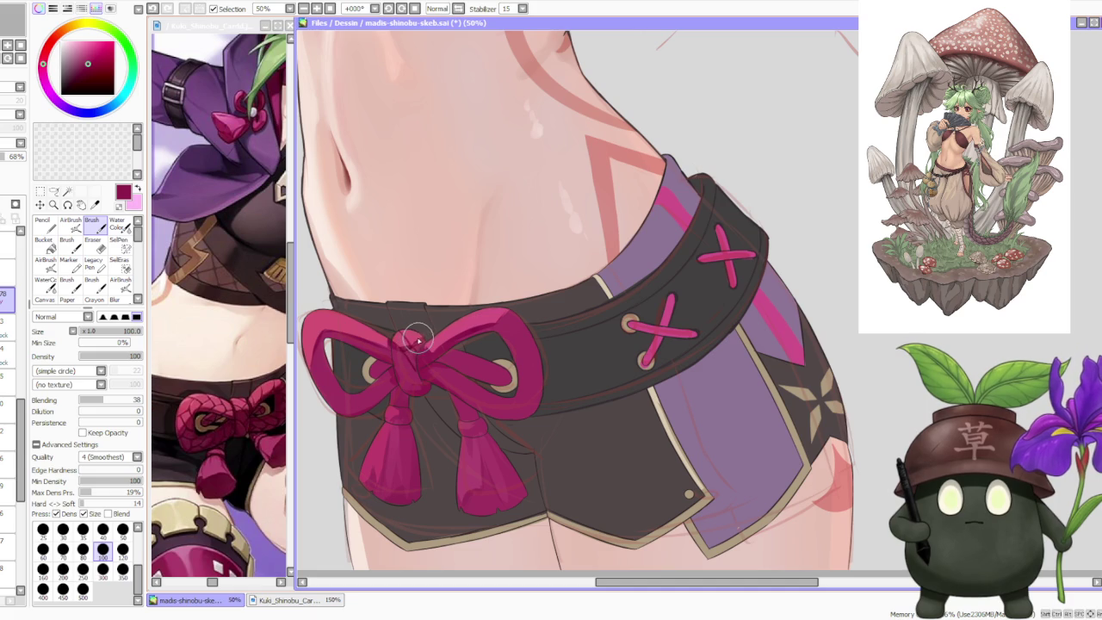
key(ctrl+z)
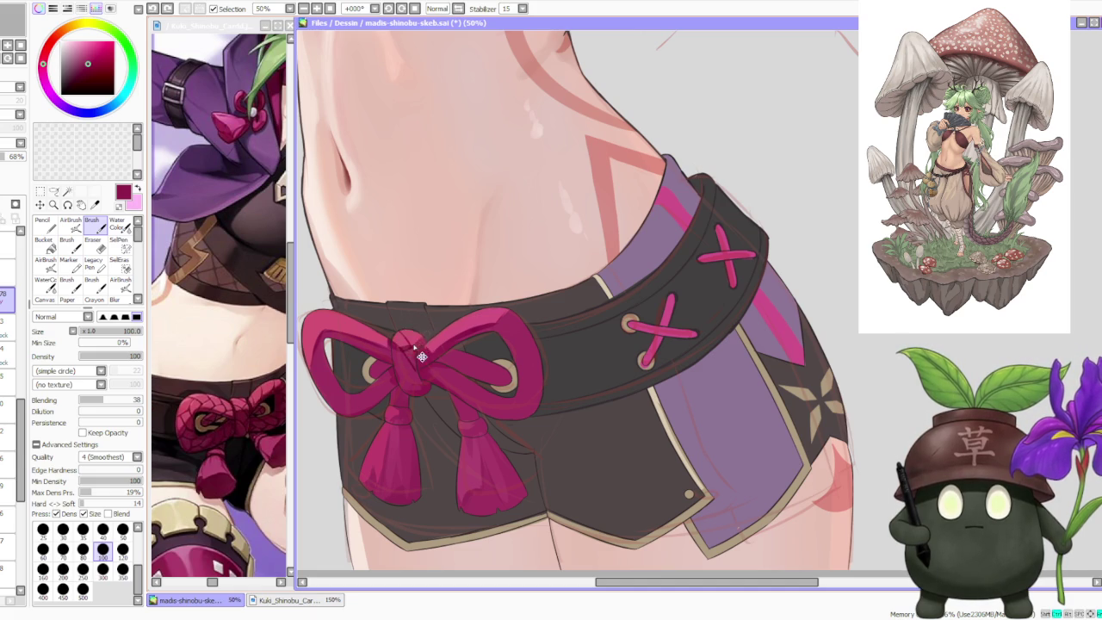
key(ctrl+y)
key(ctrl+z)
key(ctrl+y)
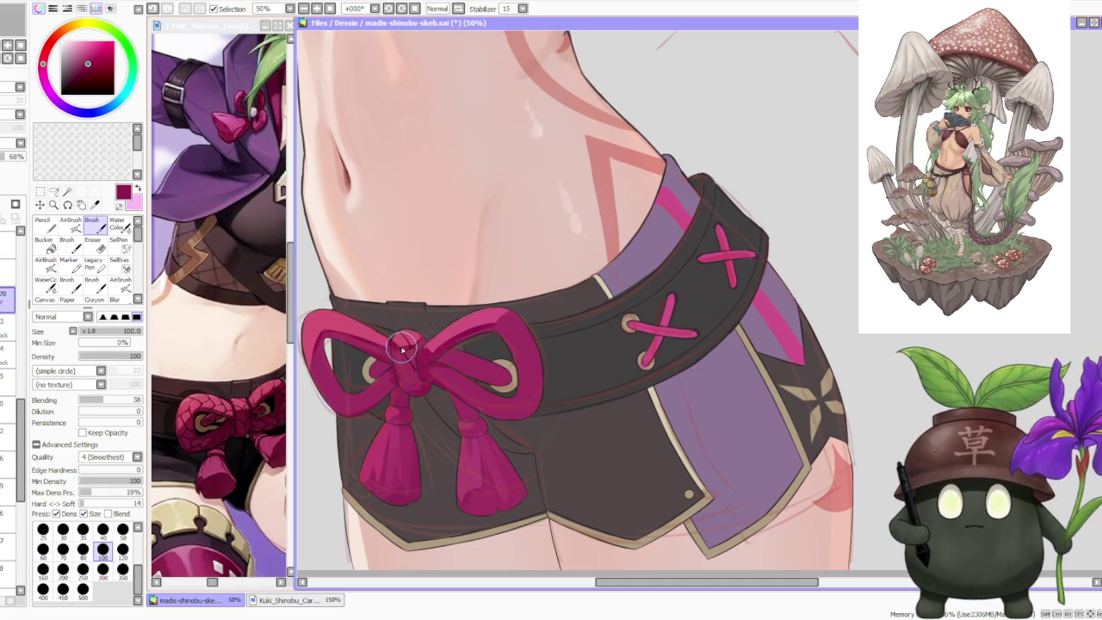
Step: Remove two small knot strokes, then undo and redo to judge the knot's final look
key(ctrl+z)
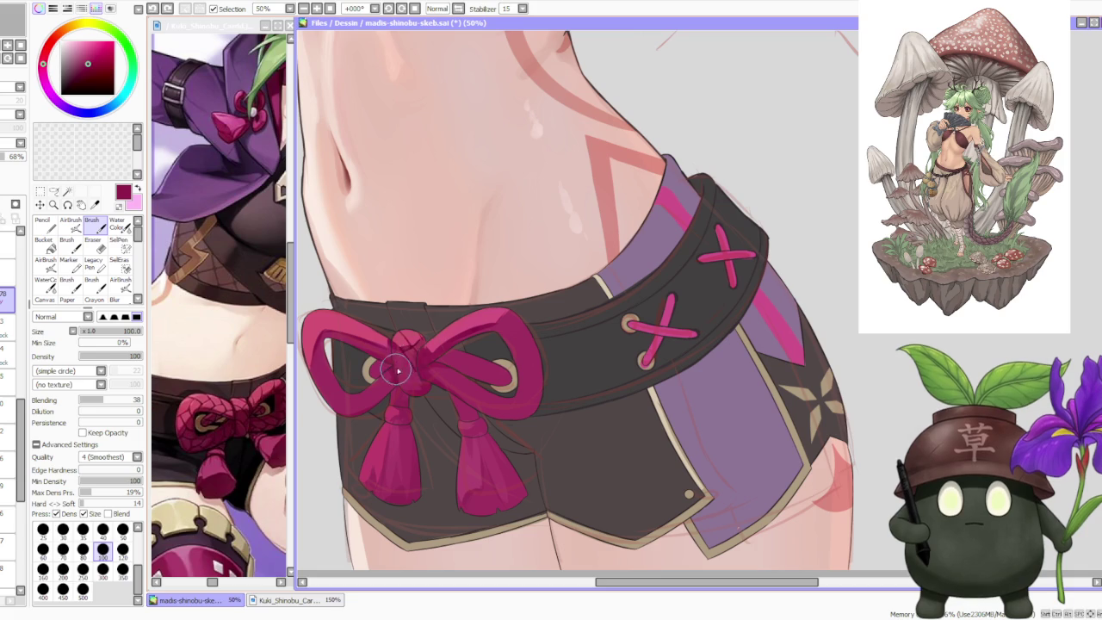
key(ctrl+z)
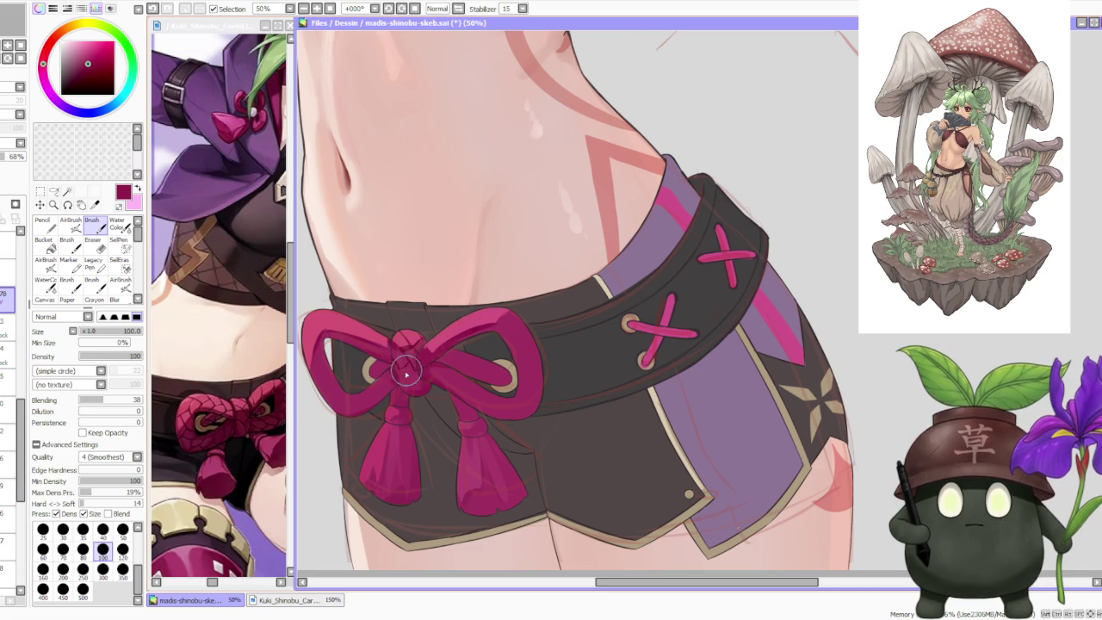
key(ctrl+z)
key(ctrl+y)
key(ctrl+z)
key(ctrl+y)
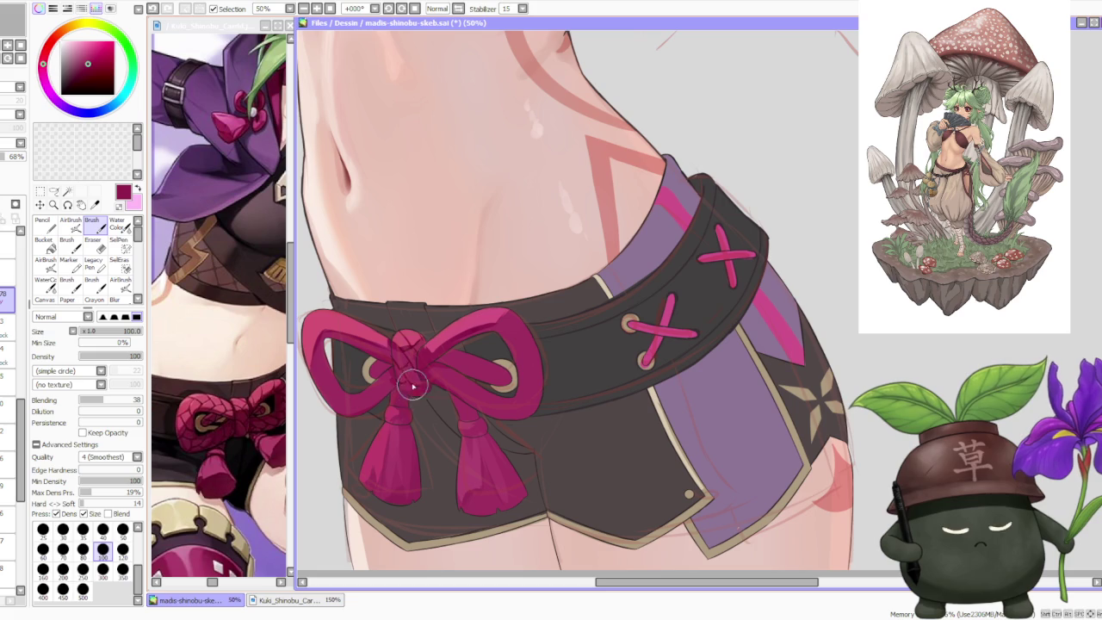
key(ctrl+z)
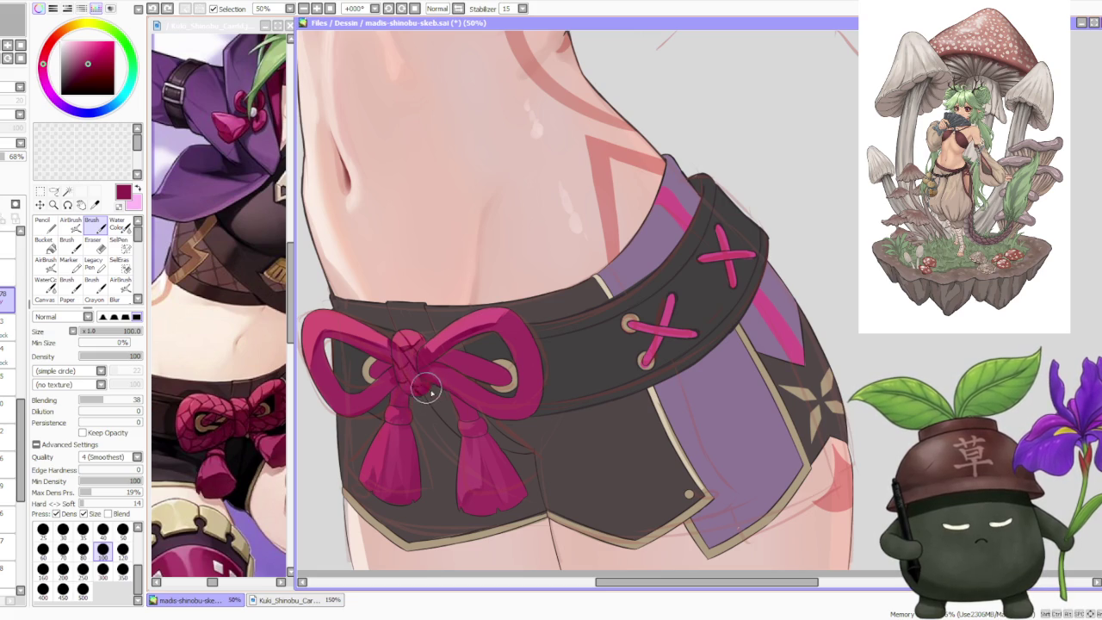
key(ctrl+y)
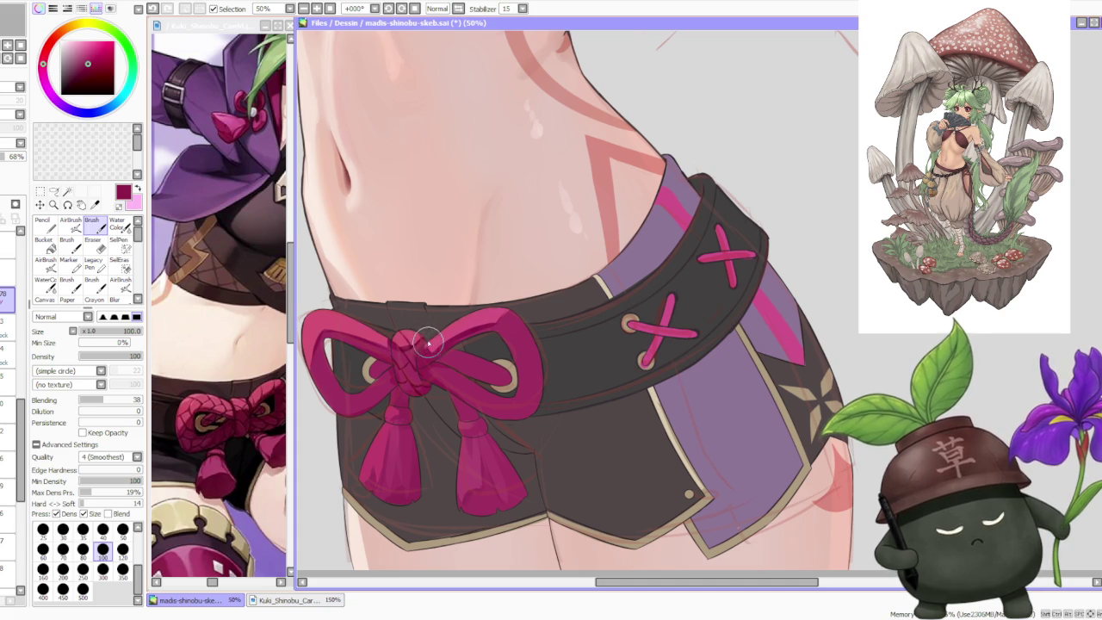
Step: Add a small stroke on the bow's left loop
scroll(407, 296, down, 2)
scroll(405, 300, up, 2)
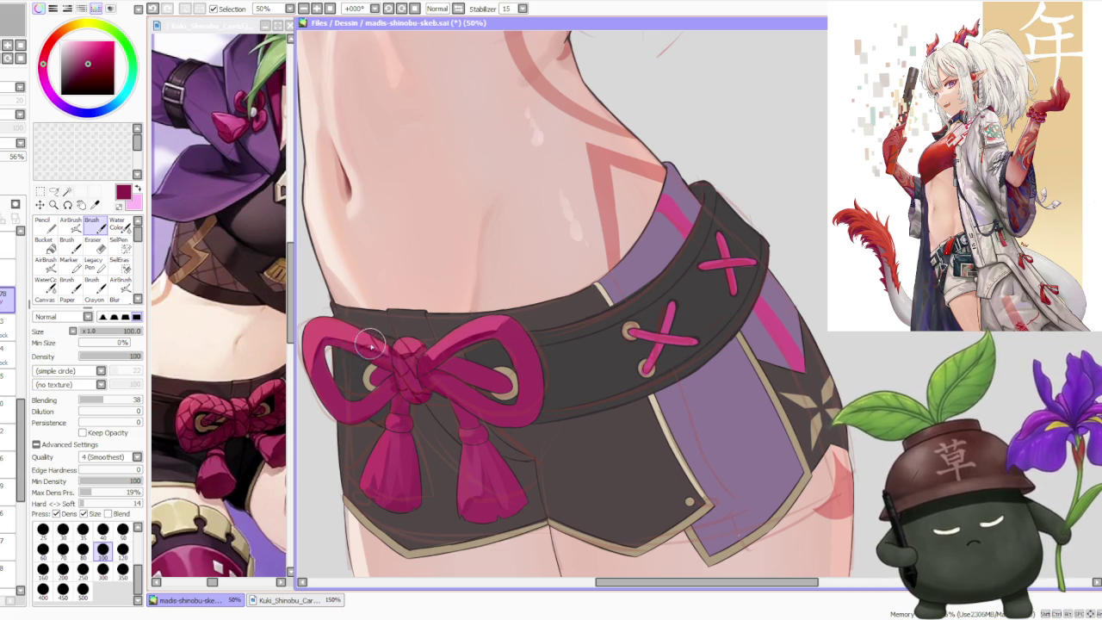
drag(360, 338, 347, 352)
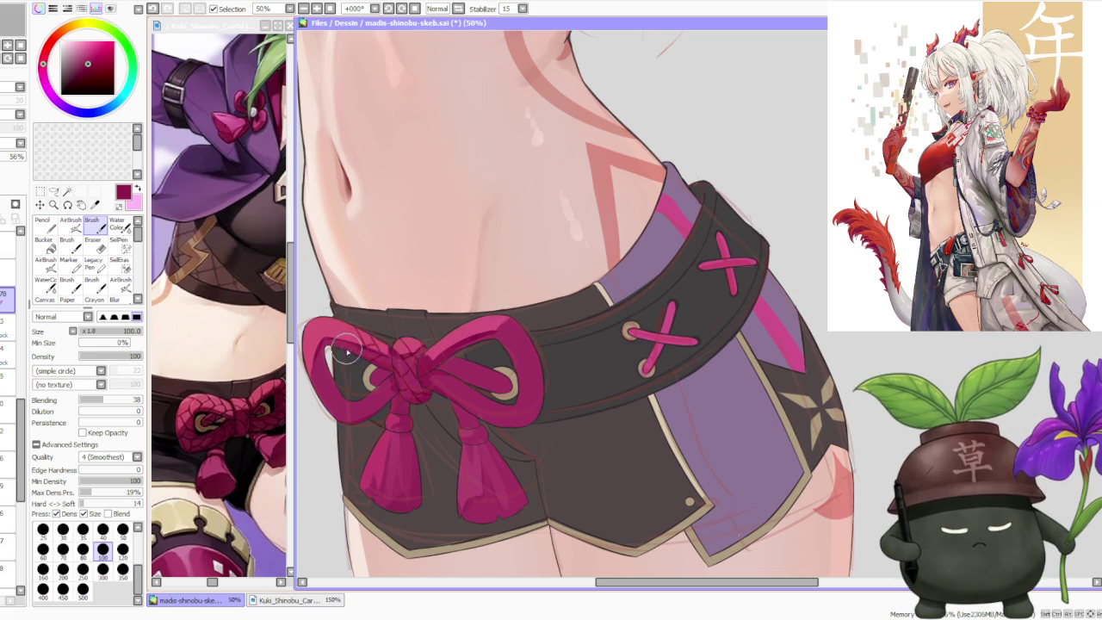
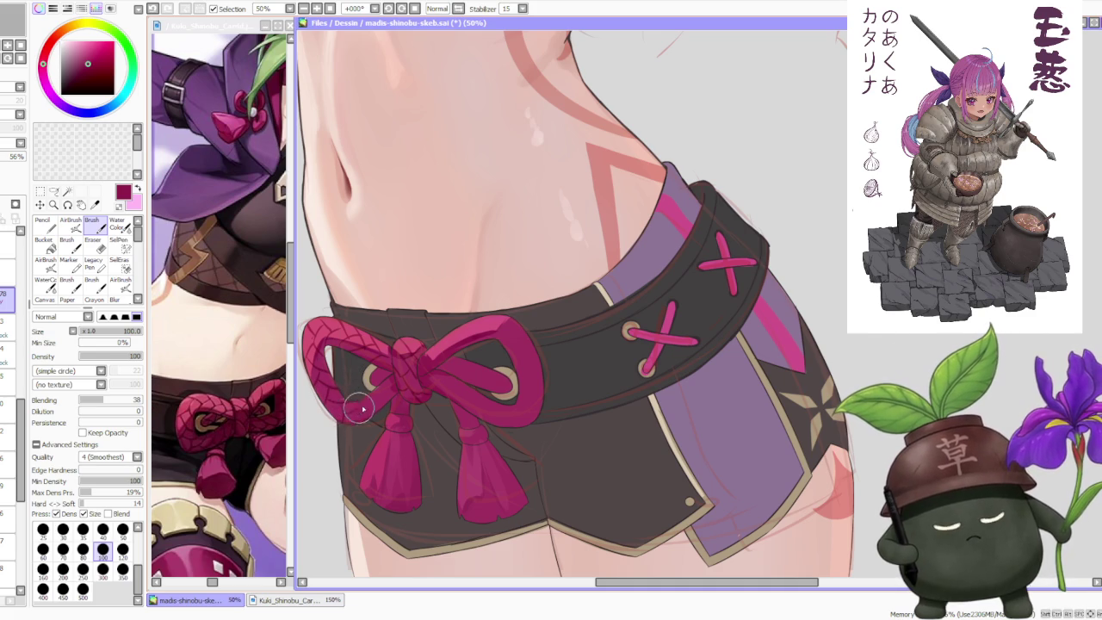
Step: Toggle undo and redo to compare the bow with and without its recent strokes
key(ctrl+z)
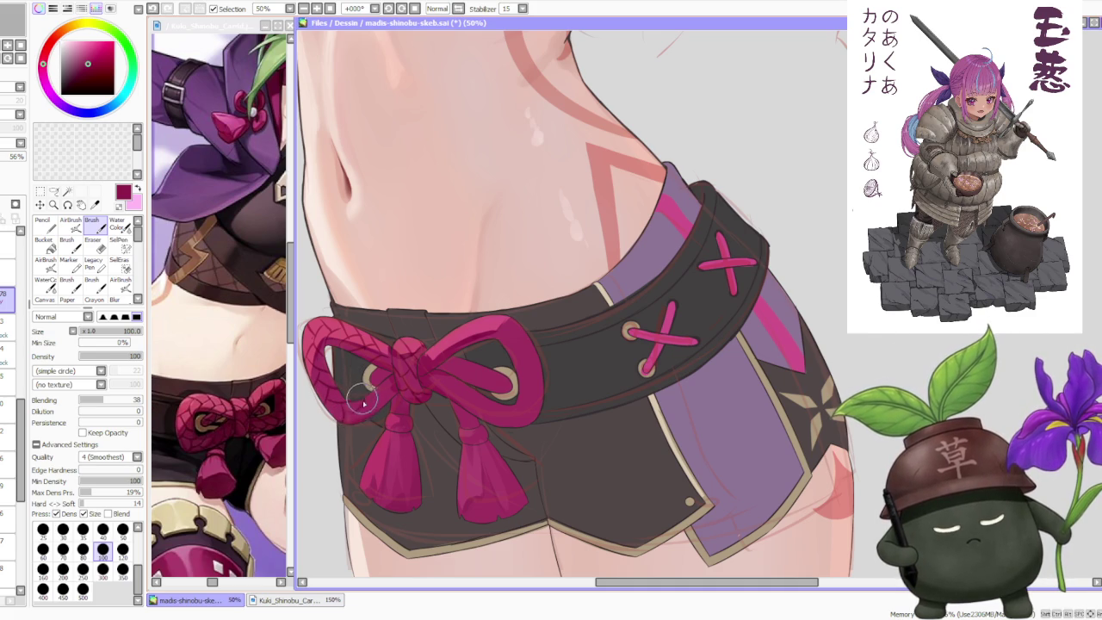
key(ctrl+z)
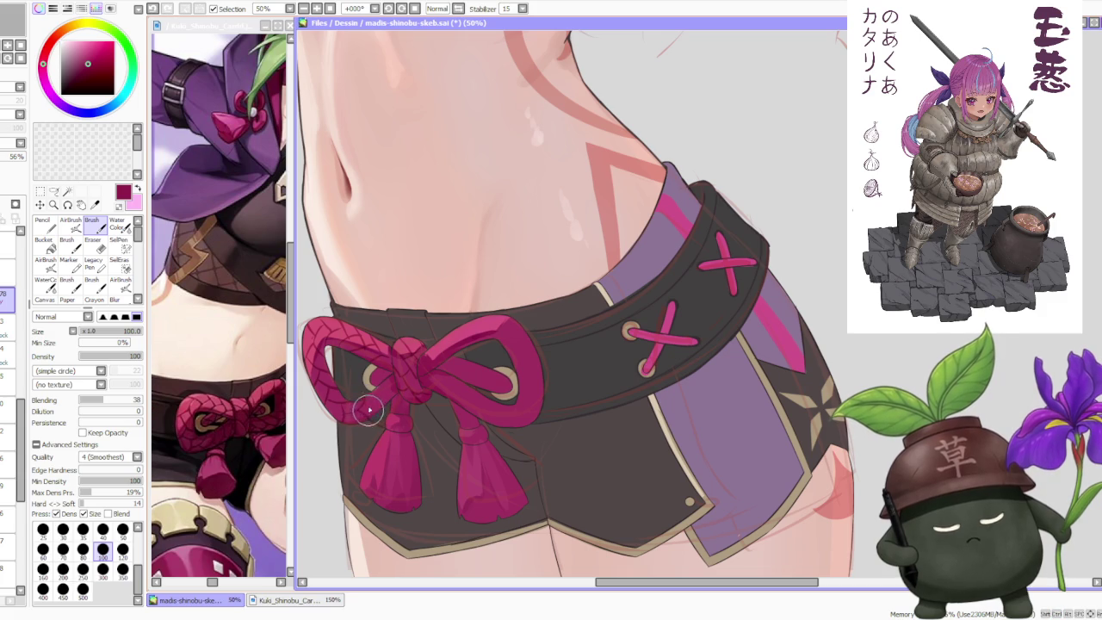
key(ctrl+z)
key(ctrl+y)
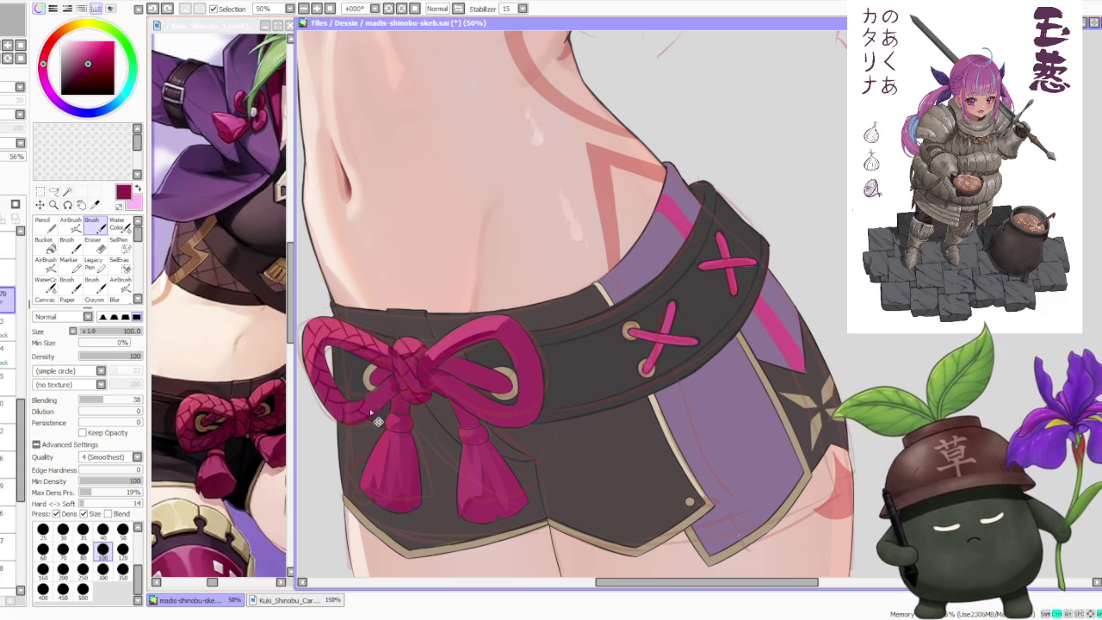
key(ctrl+z)
key(ctrl+y)
key(ctrl+z)
key(ctrl+y)
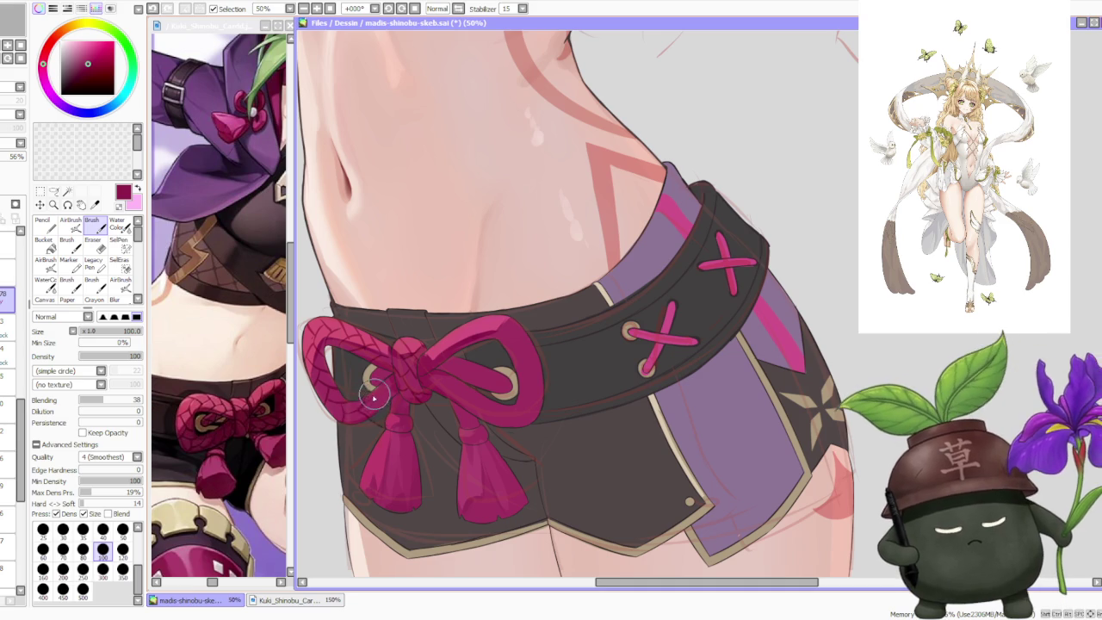
key(ctrl+y)
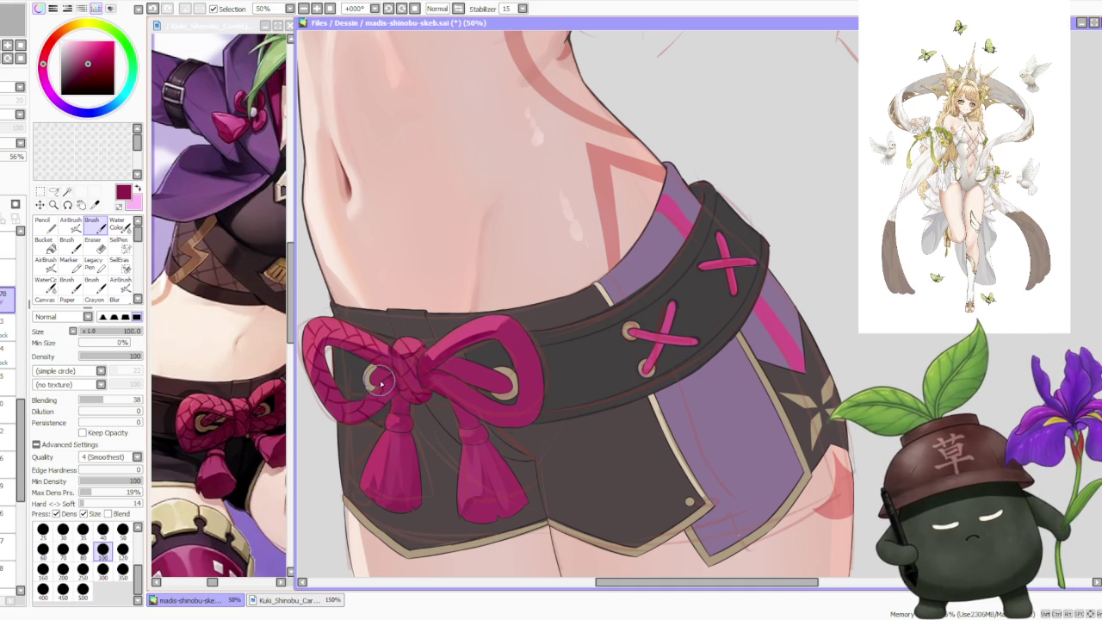
key(ctrl+y)
key(ctrl+y)
key(ctrl+z)
key(ctrl+y)
key(ctrl+z)
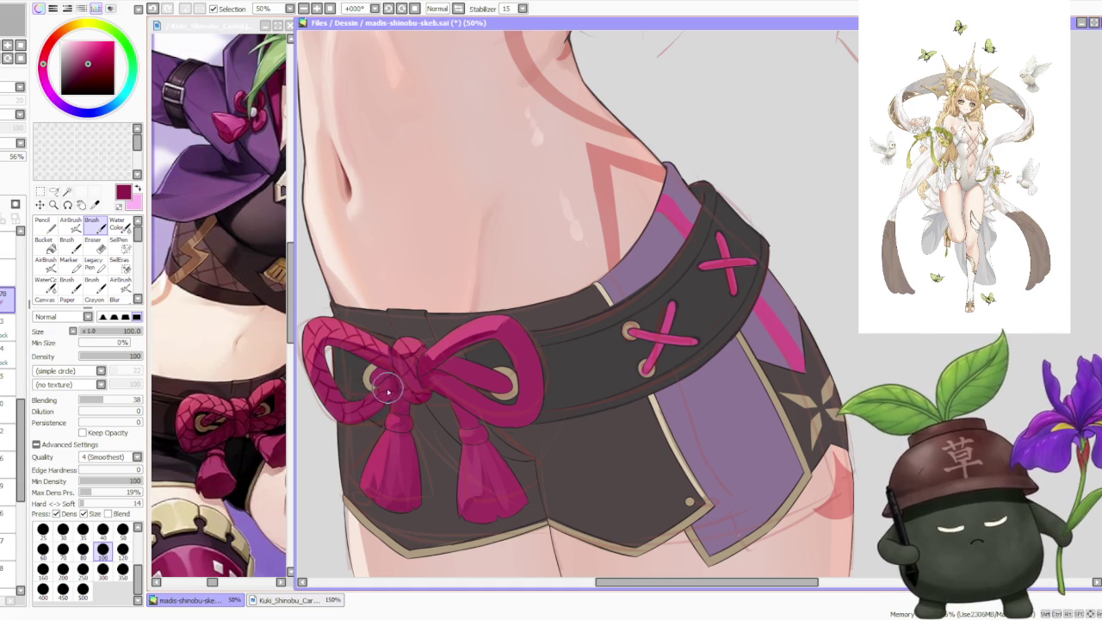
Step: Undo the last bow stroke and repaint a short stroke on the bow knot
scroll(419, 280, down, 2)
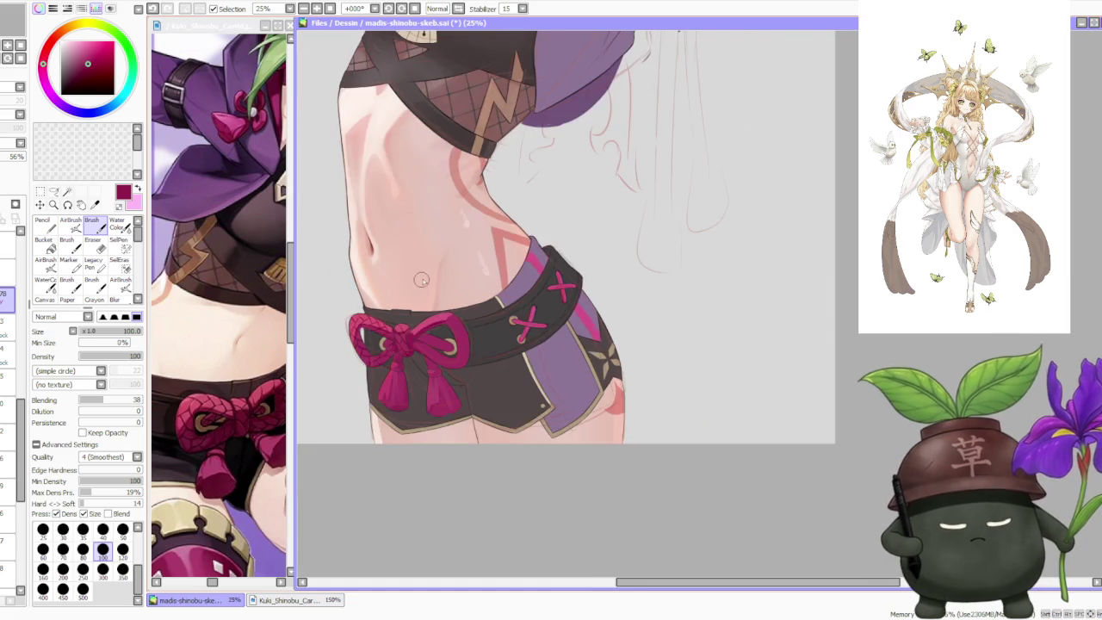
scroll(419, 280, down, 1)
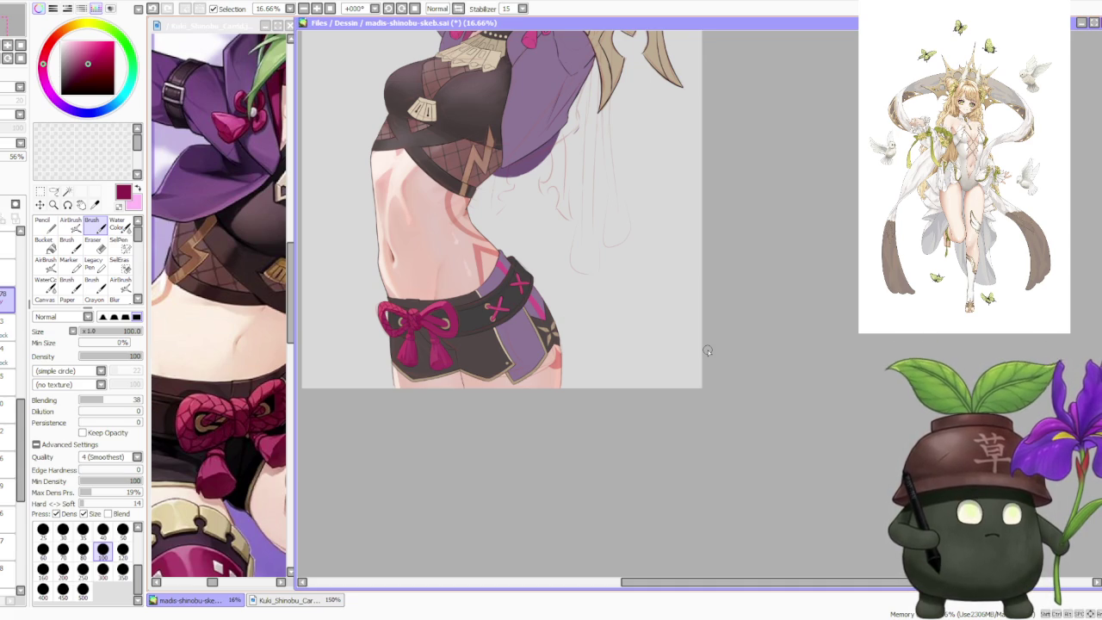
scroll(380, 287, up, 2)
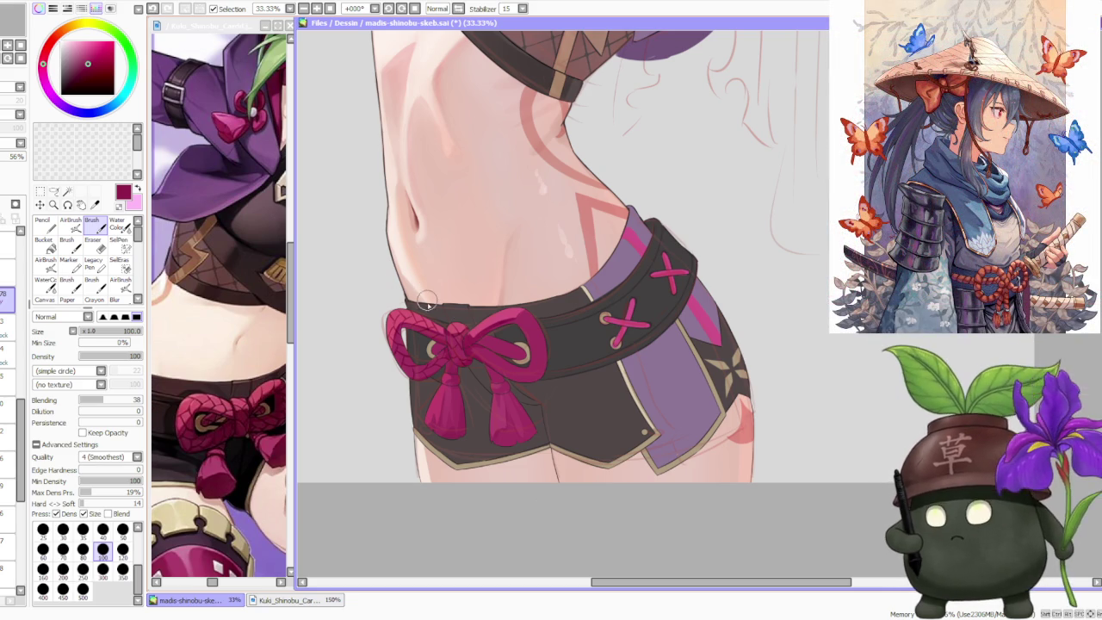
scroll(439, 325, down, 1)
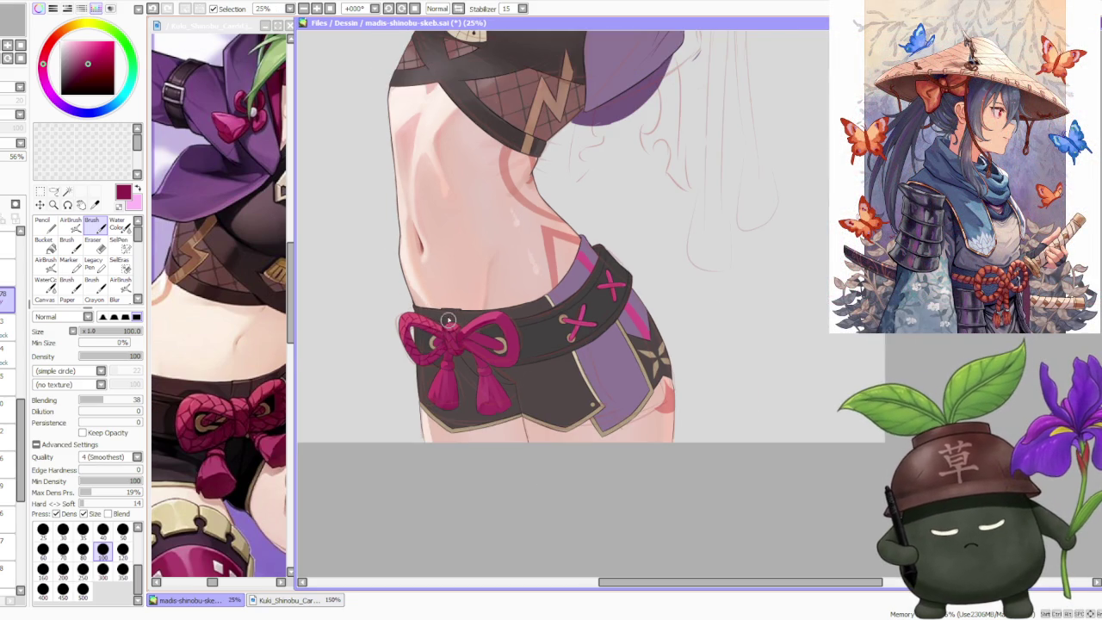
scroll(434, 335, up, 2)
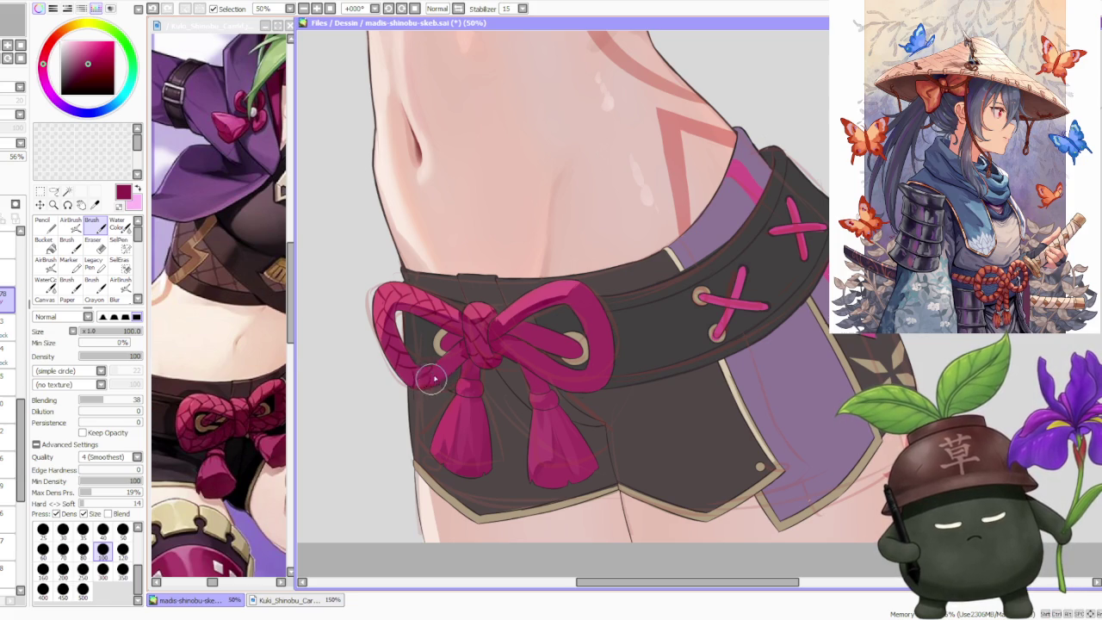
key(ctrl+z)
drag(456, 358, 460, 353)
Step: Switch to transparent colour and work two shading strokes over the bow knot
key(minus)
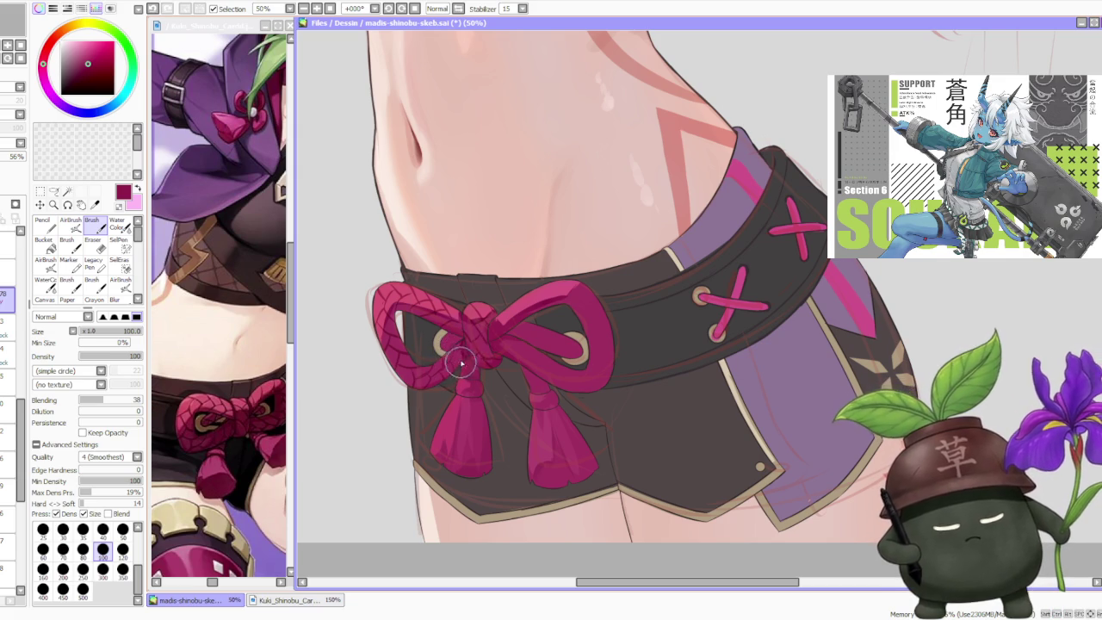
scroll(487, 326, down, 2)
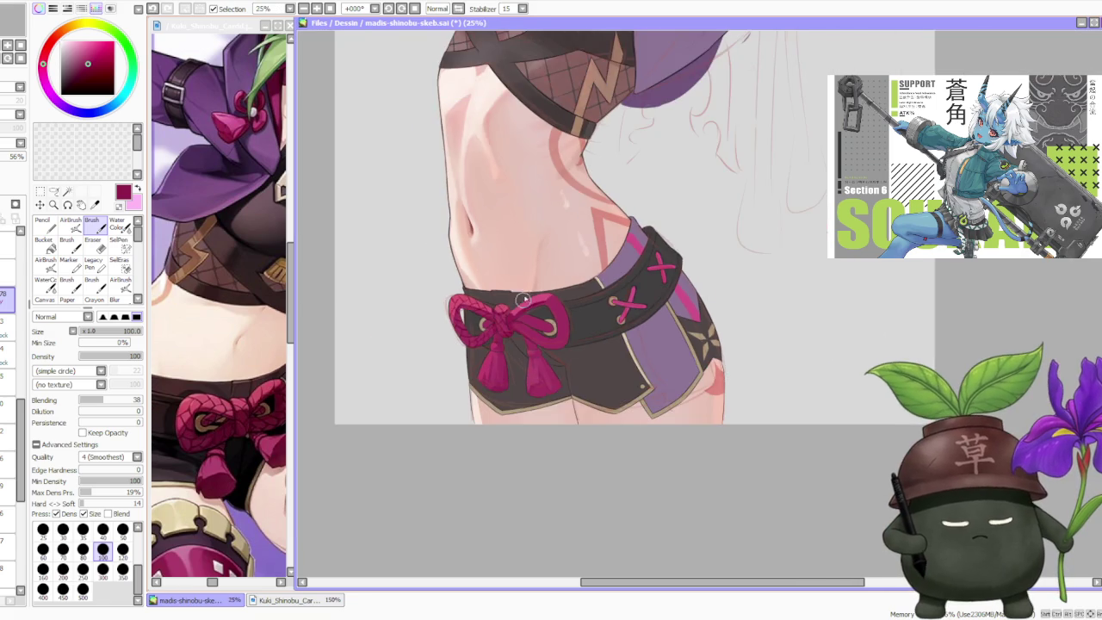
scroll(532, 262, down, 1)
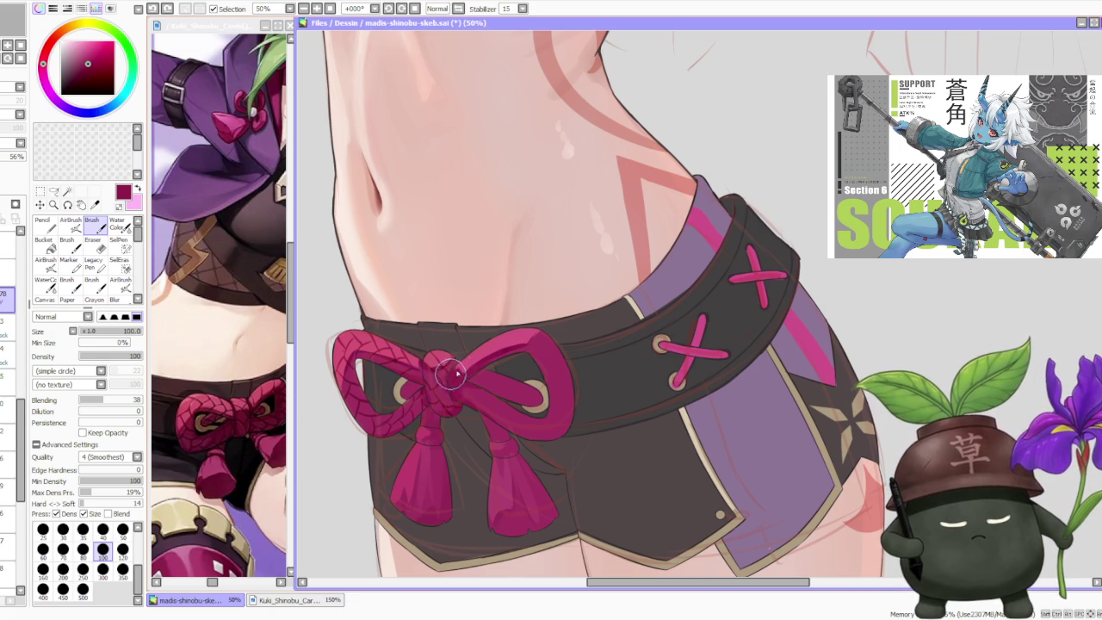
drag(443, 376, 466, 371)
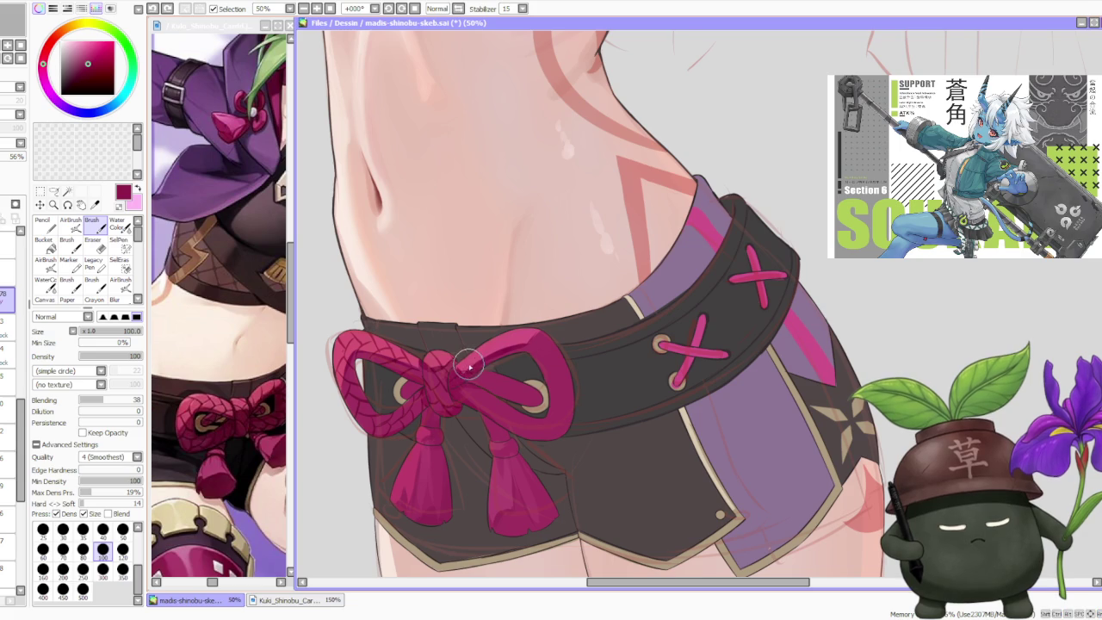
drag(472, 356, 479, 346)
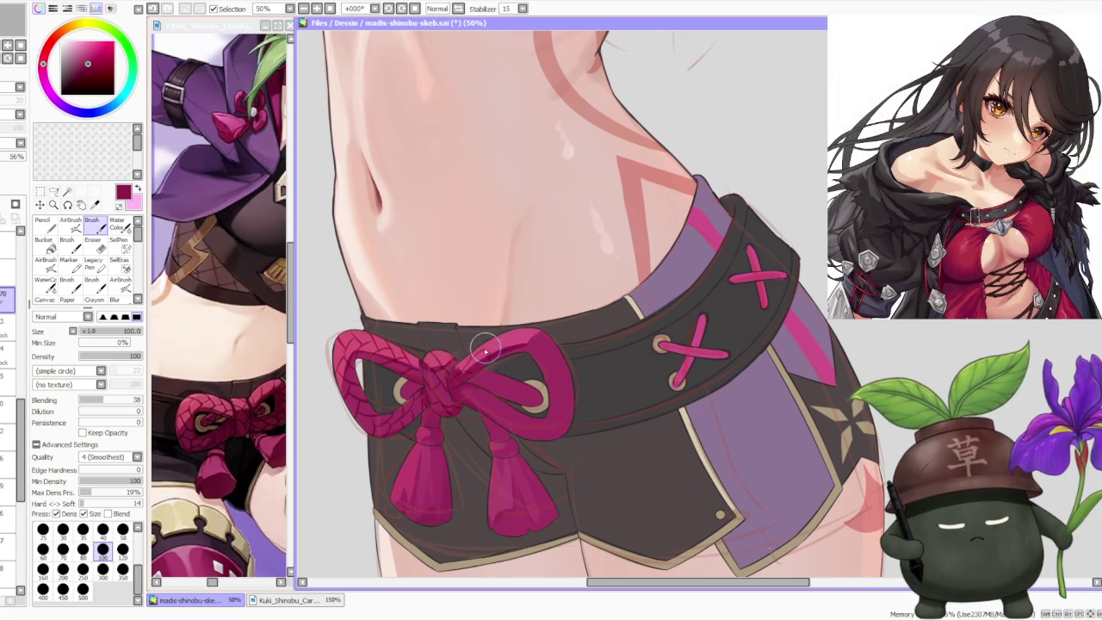
Step: Undo the last shading stroke on the bow knot and review the result
key(ctrl+z)
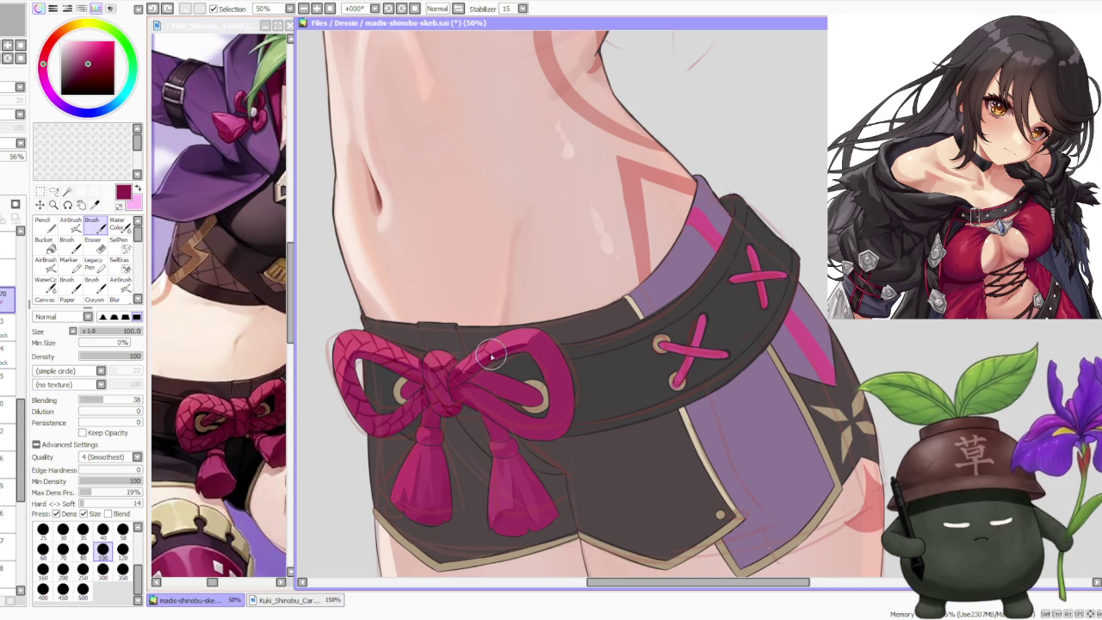
key(ctrl)
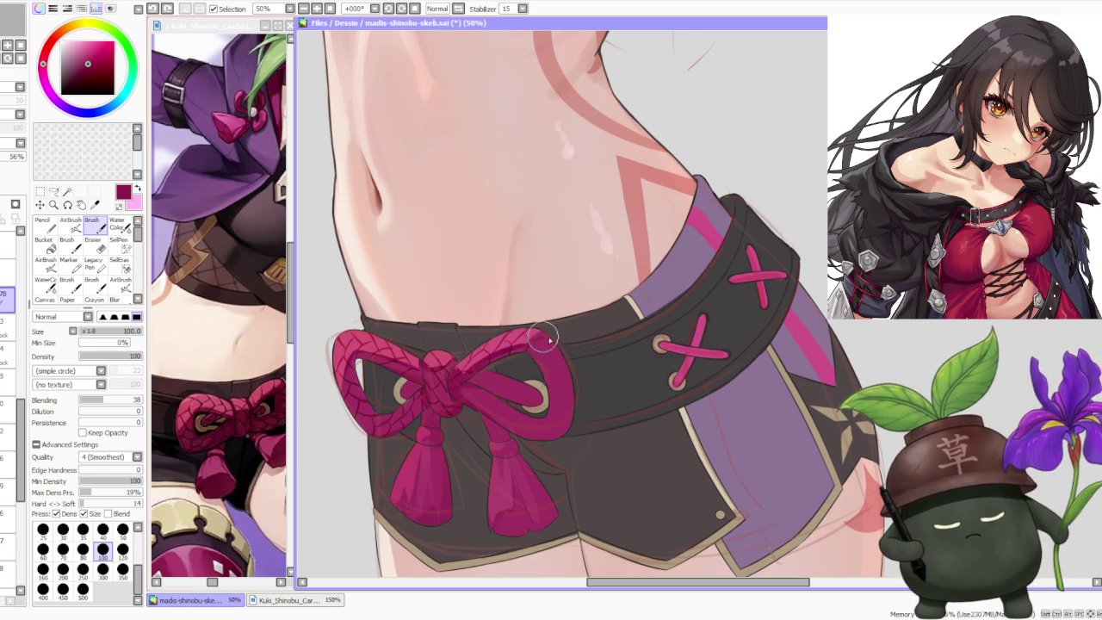
scroll(555, 332, down, 1)
scroll(594, 310, down, 1)
scroll(603, 307, up, 2)
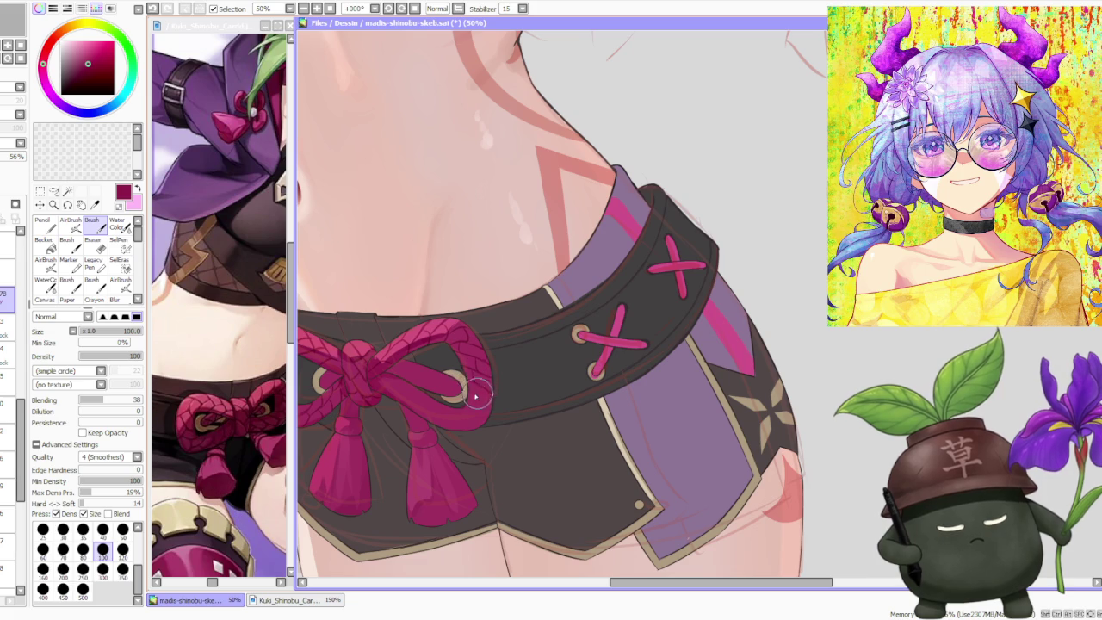
scroll(470, 366, down, 2)
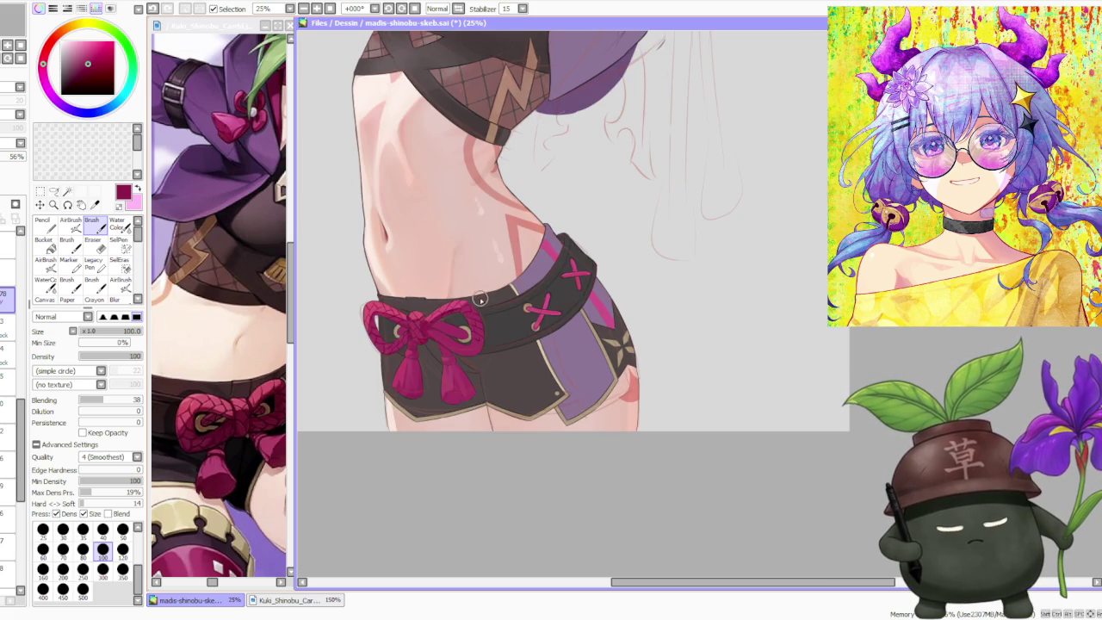
scroll(483, 299, up, 1)
scroll(478, 302, up, 1)
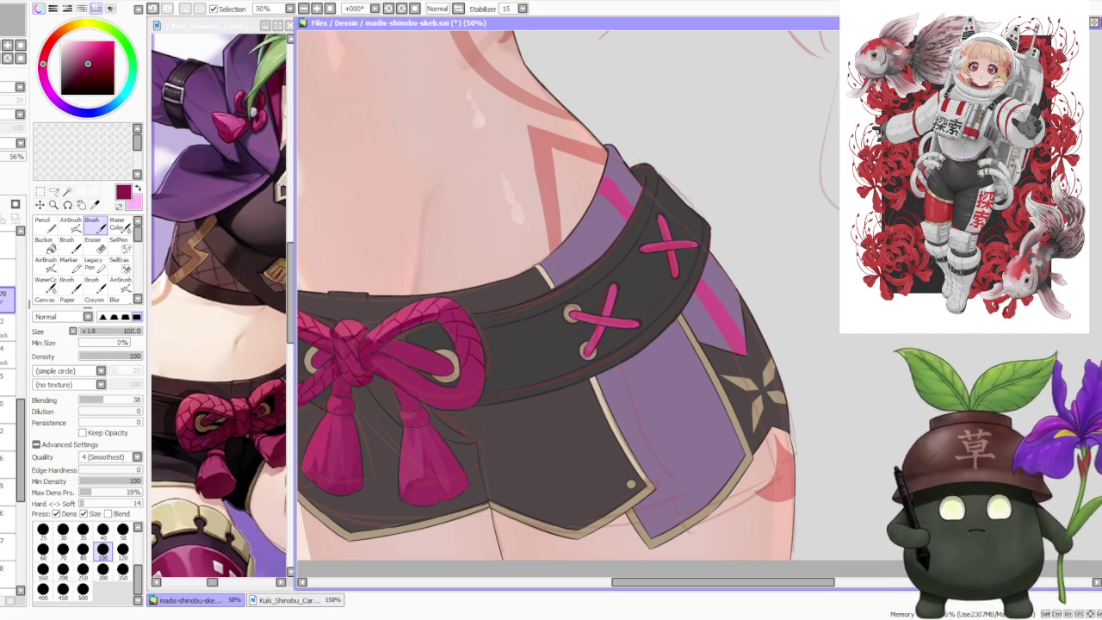
Step: Paint denser pink along the rope loop with a few small touch-up strokes
key(alt+Tab)
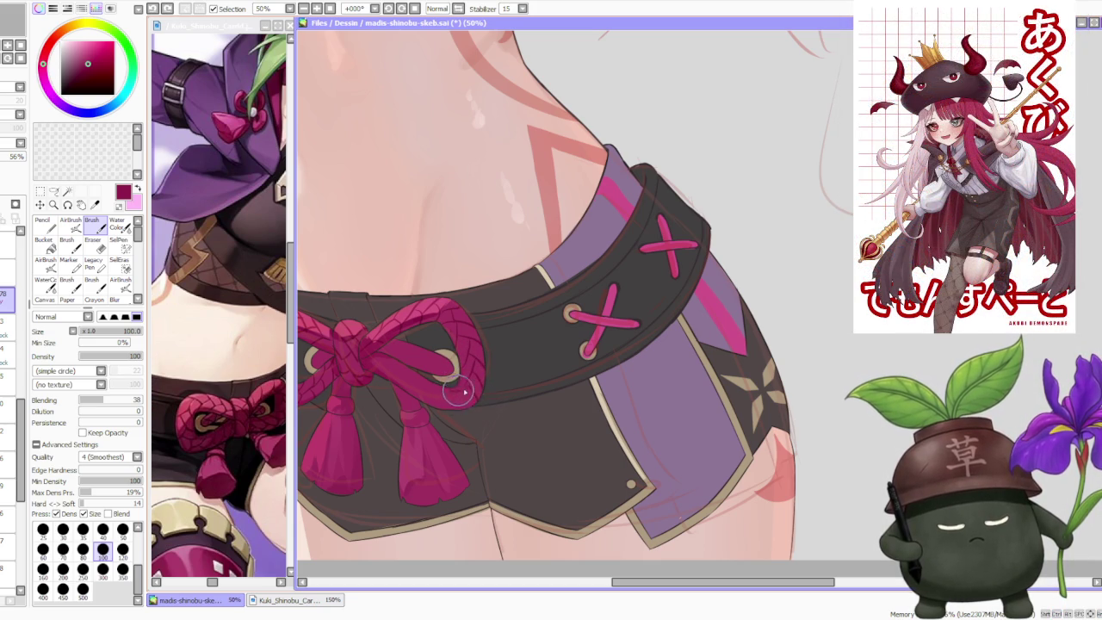
mouse_move(446, 351)
mouse_down()
mouse_move(471, 381)
mouse_move(458, 378)
mouse_up()
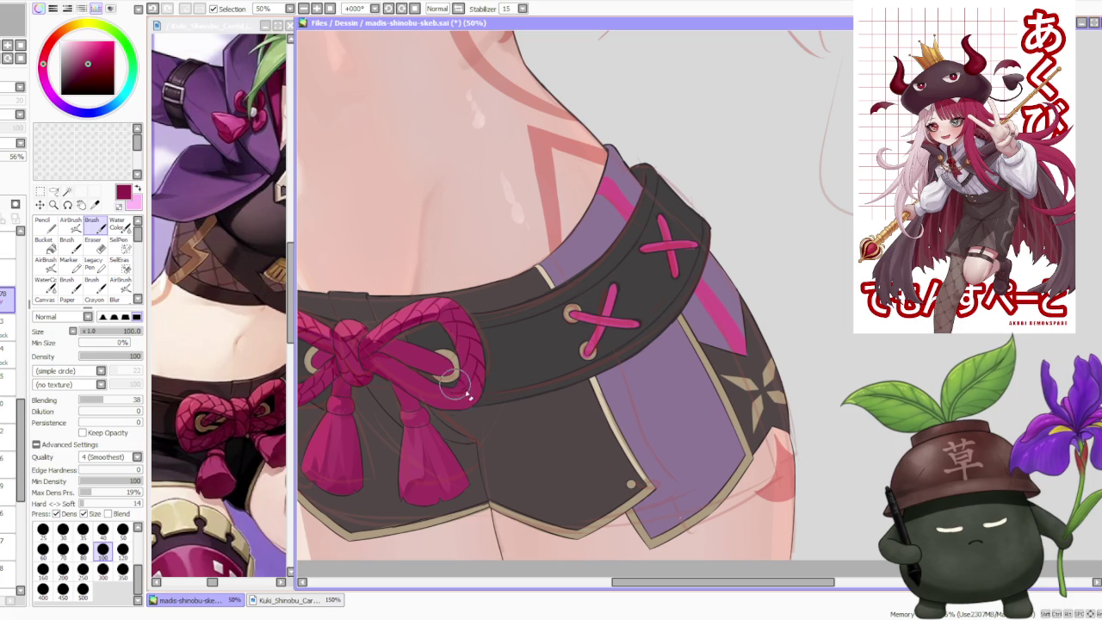
drag(462, 392, 453, 413)
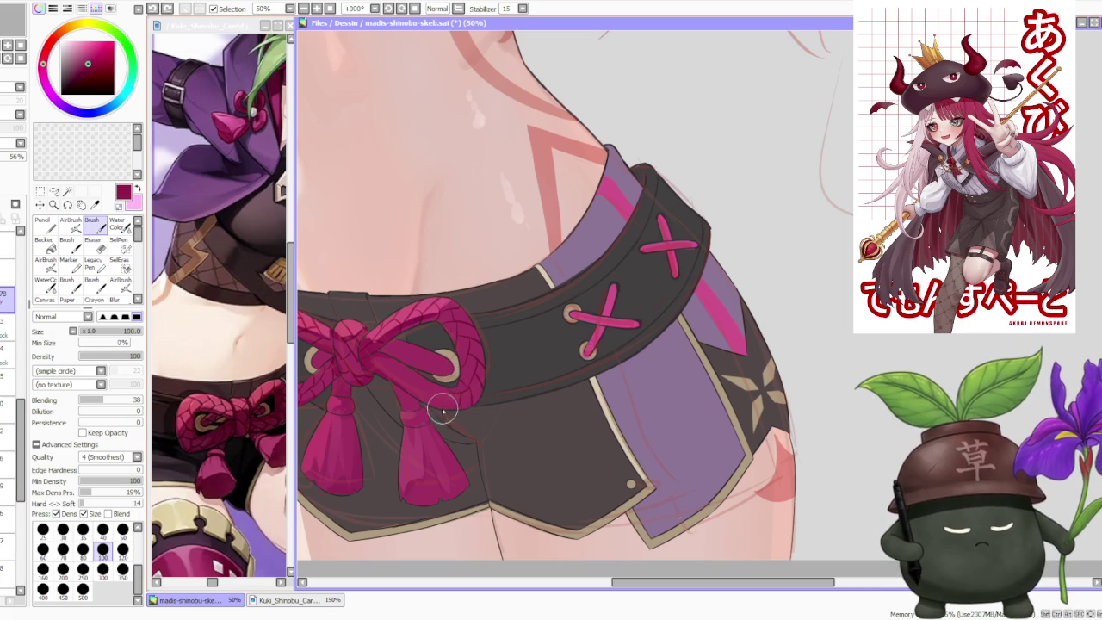
mouse_move(430, 388)
mouse_down()
mouse_move(453, 400)
mouse_move(427, 396)
mouse_up()
Step: Undo the last four strokes made on the rope bow
key(ctrl+z)
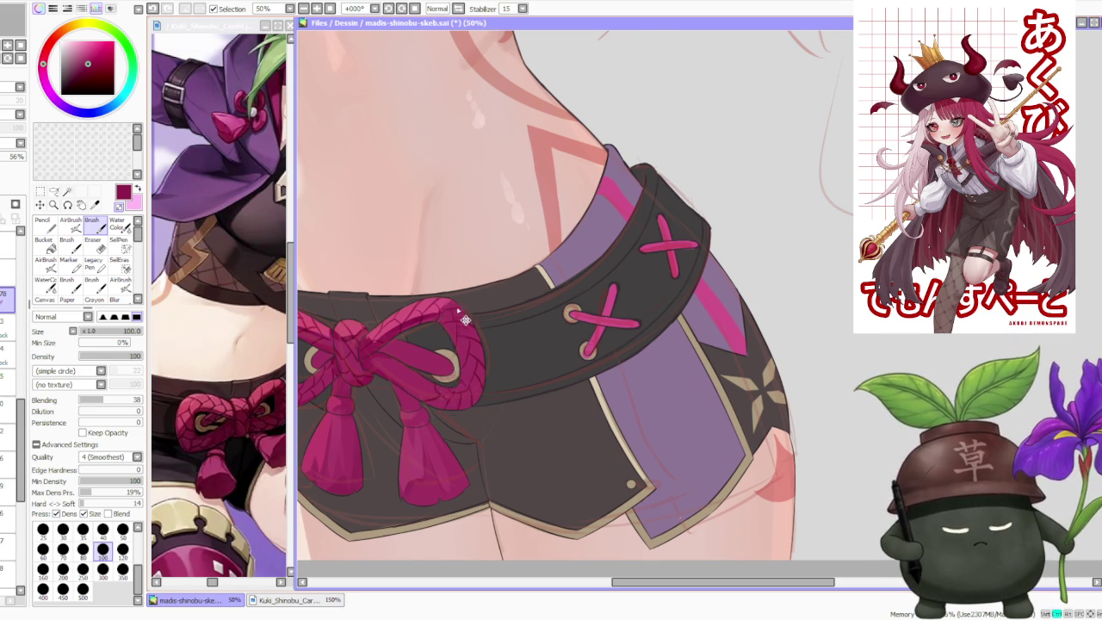
scroll(456, 320, down, 4)
scroll(457, 320, down, 1)
scroll(442, 353, up, 1)
scroll(442, 353, up, 4)
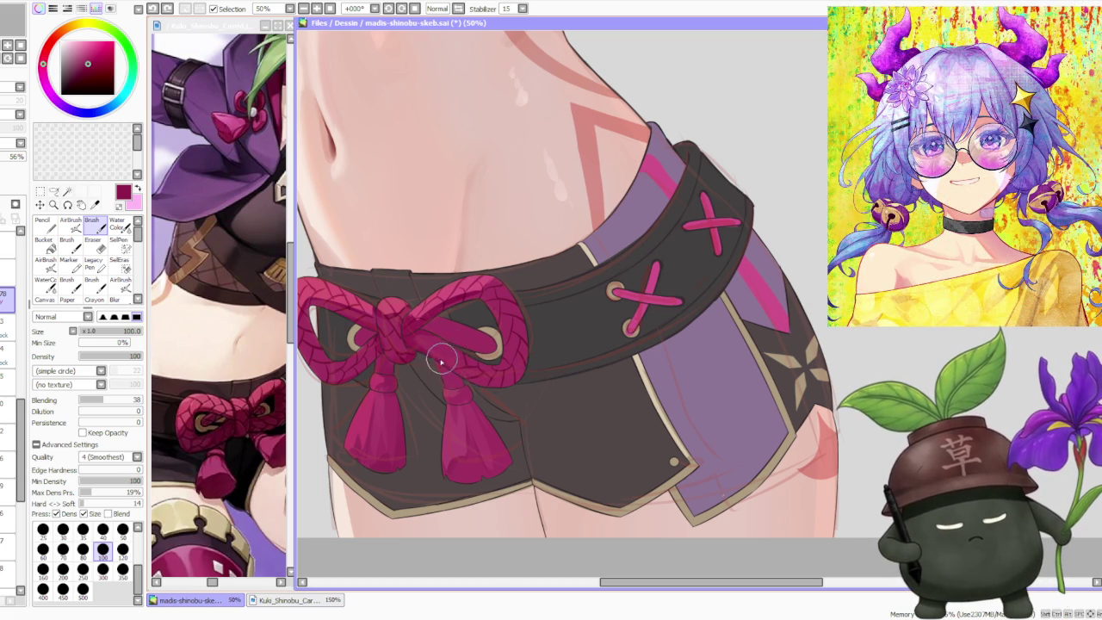
key(ctrl+z)
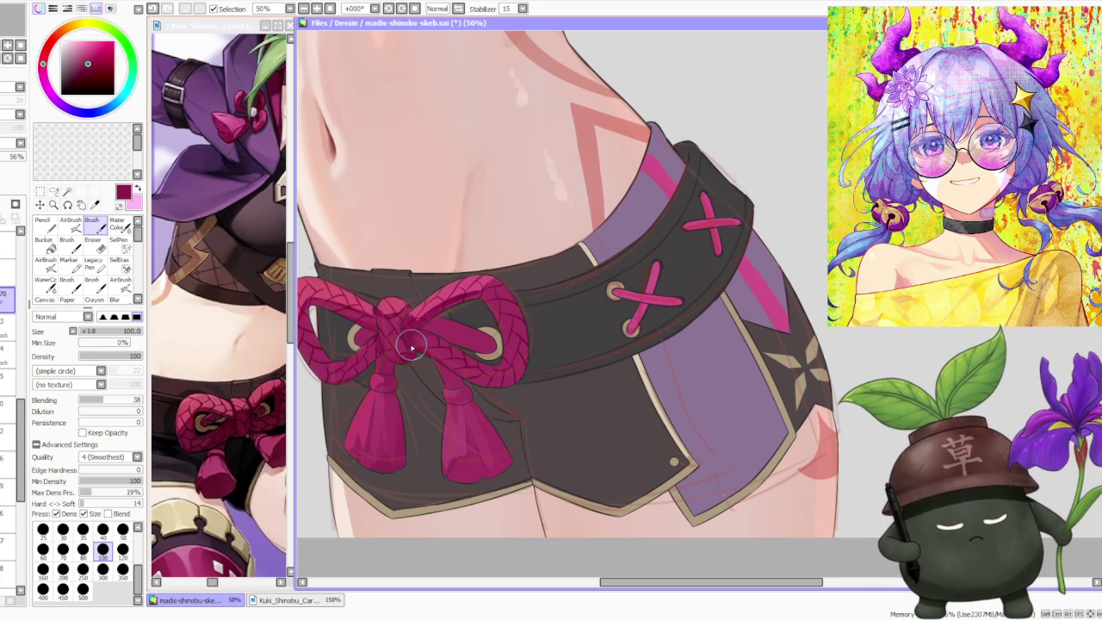
key(ctrl+z)
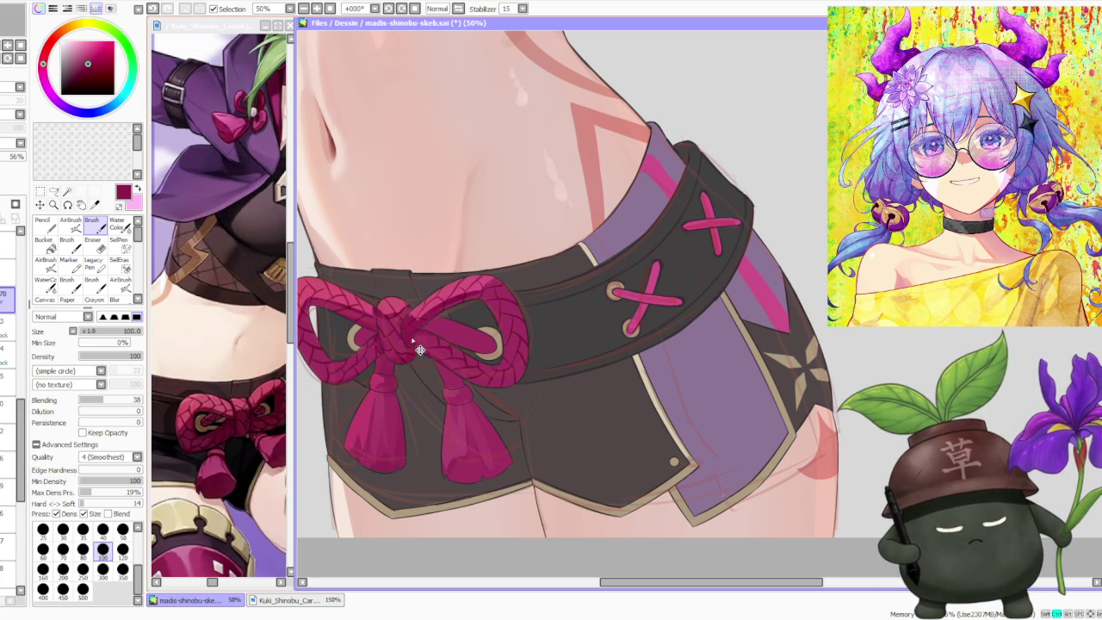
key(ctrl+z)
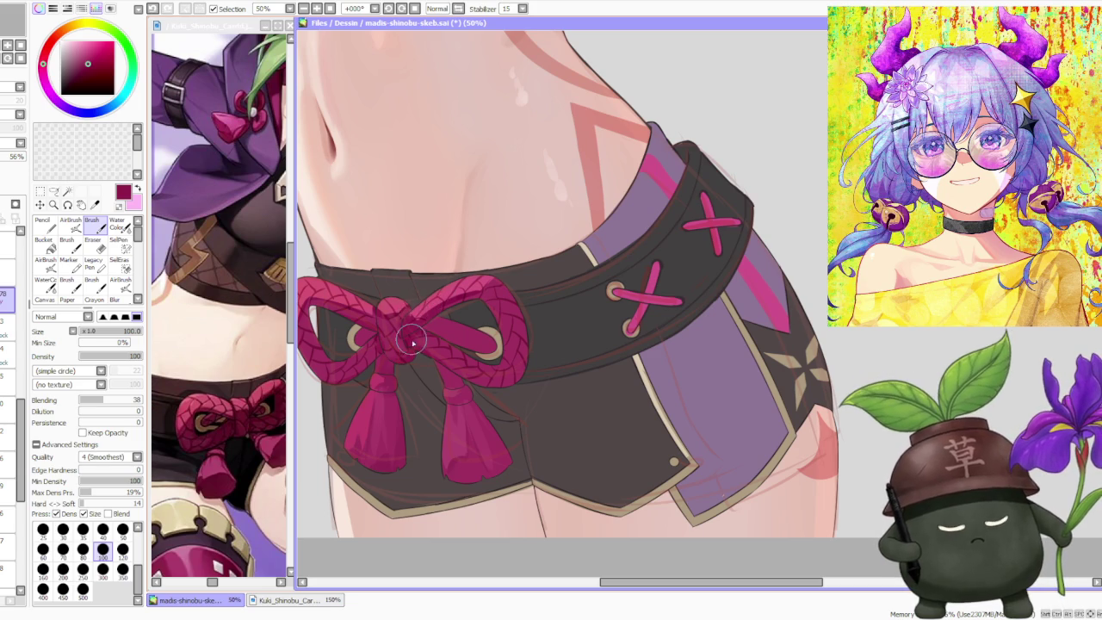
scroll(417, 351, down, 4)
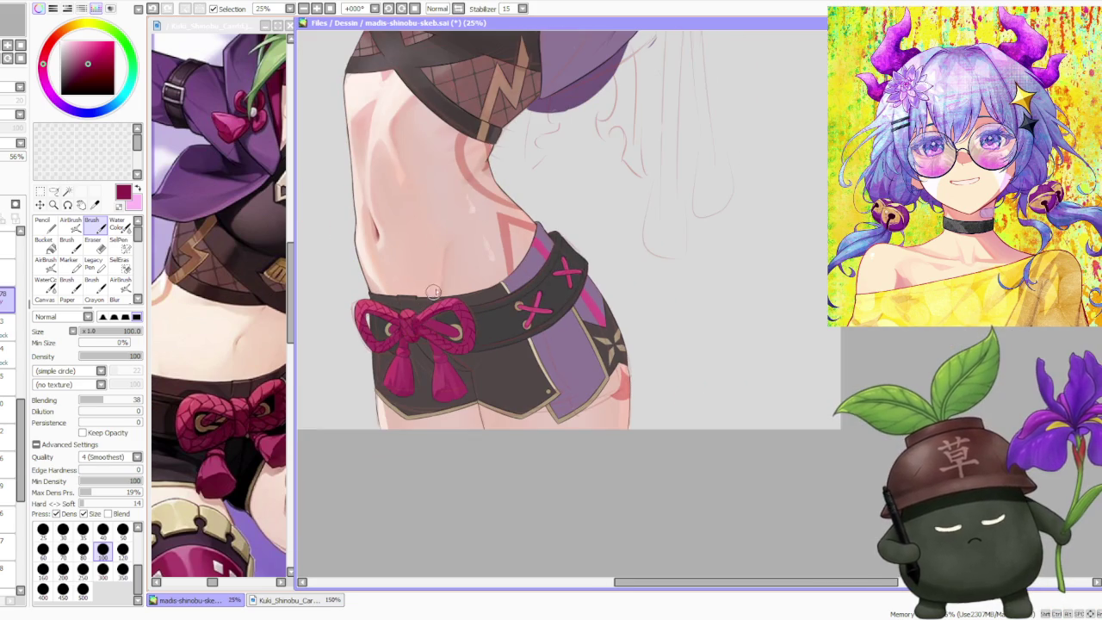
Step: Zoom out and back in to review the whole figure
scroll(444, 290, up, 1)
scroll(448, 297, up, 1)
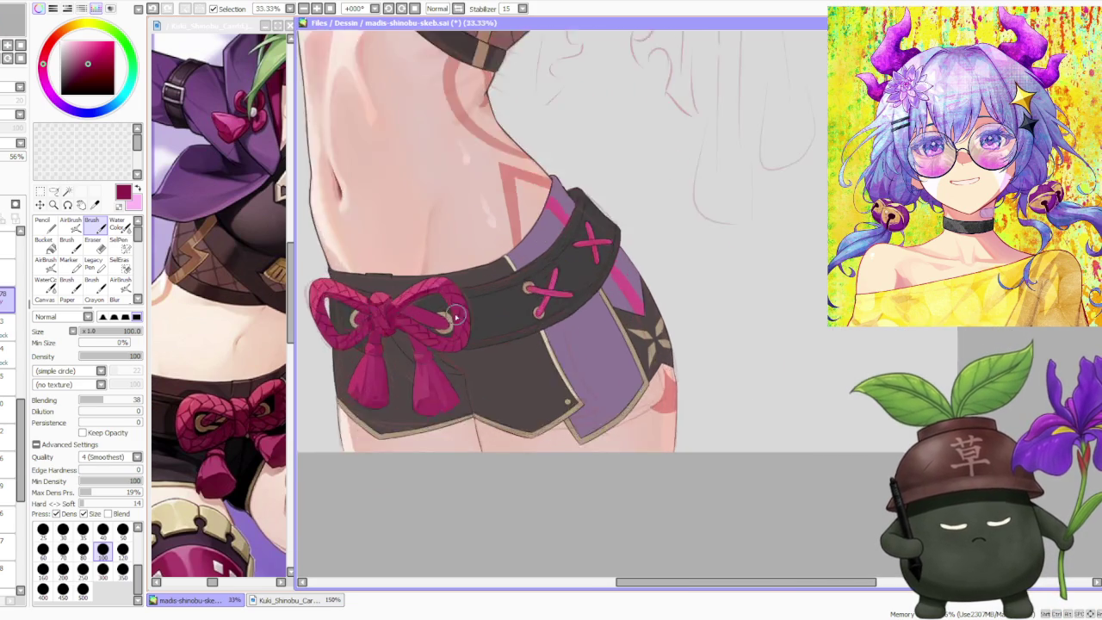
scroll(439, 310, up, 2)
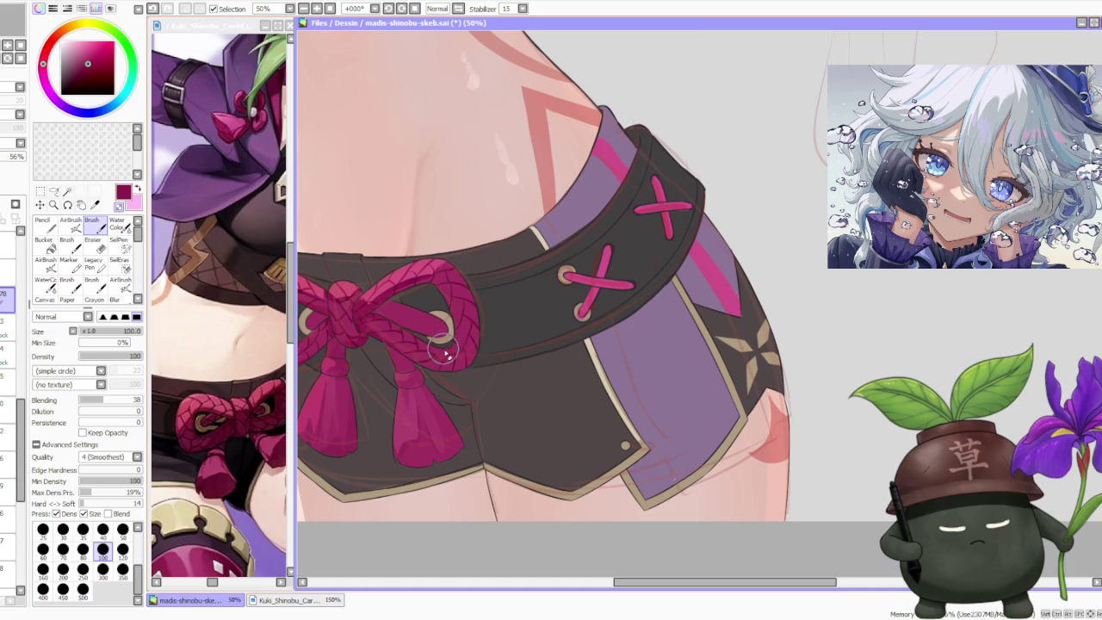
scroll(446, 345, down, 5)
scroll(454, 316, down, 1)
scroll(441, 323, down, 1)
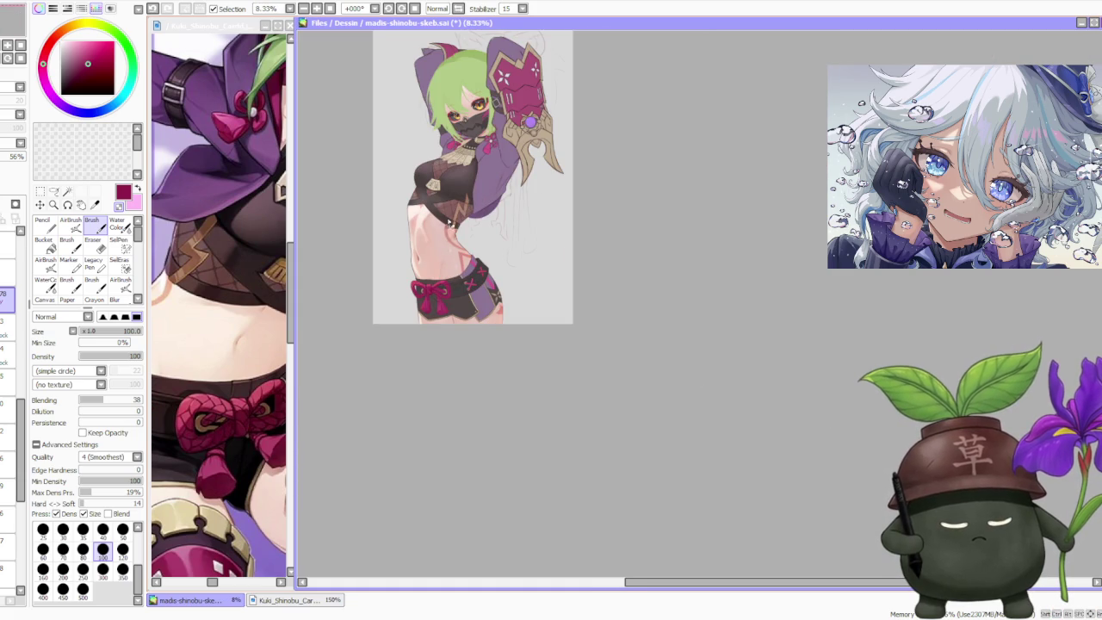
scroll(444, 229, up, 1)
scroll(441, 293, up, 1)
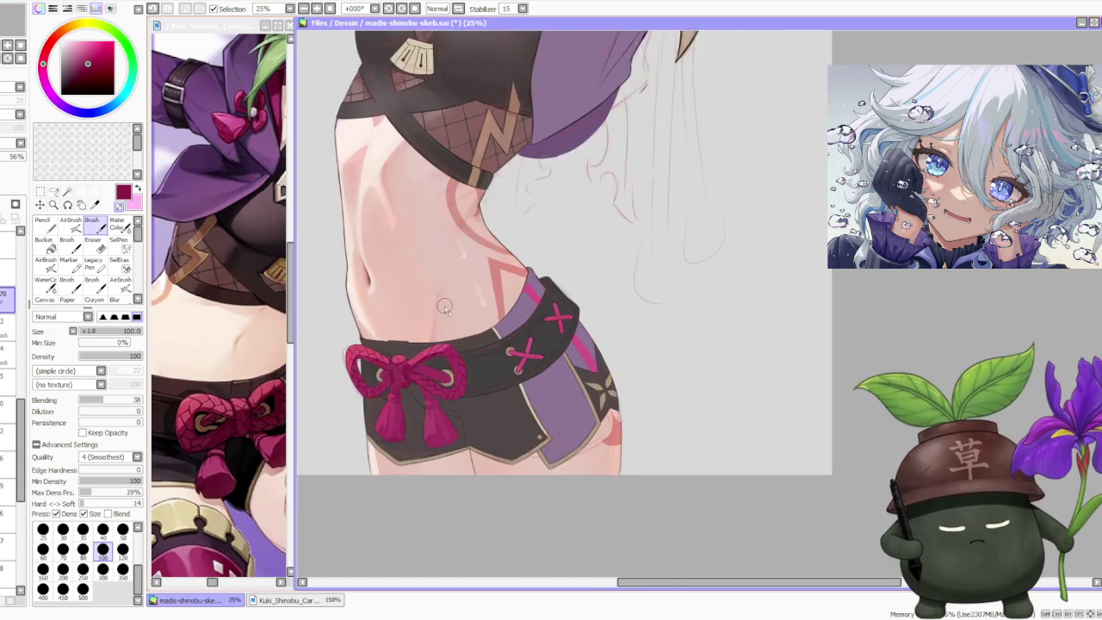
scroll(440, 306, up, 1)
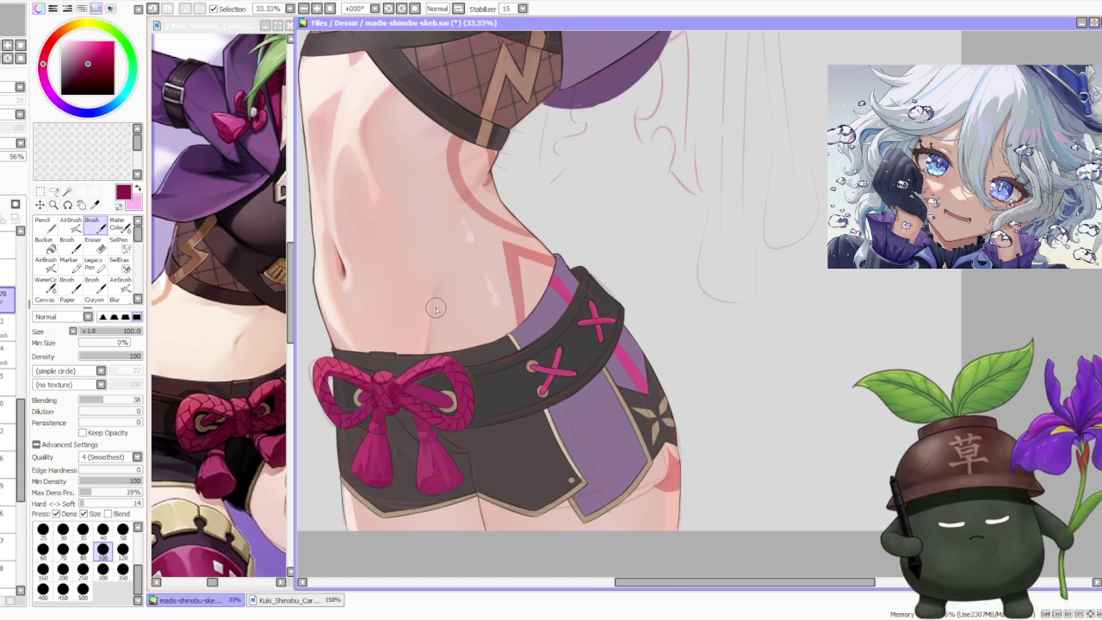
scroll(435, 308, down, 1)
scroll(435, 309, down, 2)
scroll(435, 308, down, 1)
scroll(436, 308, down, 1)
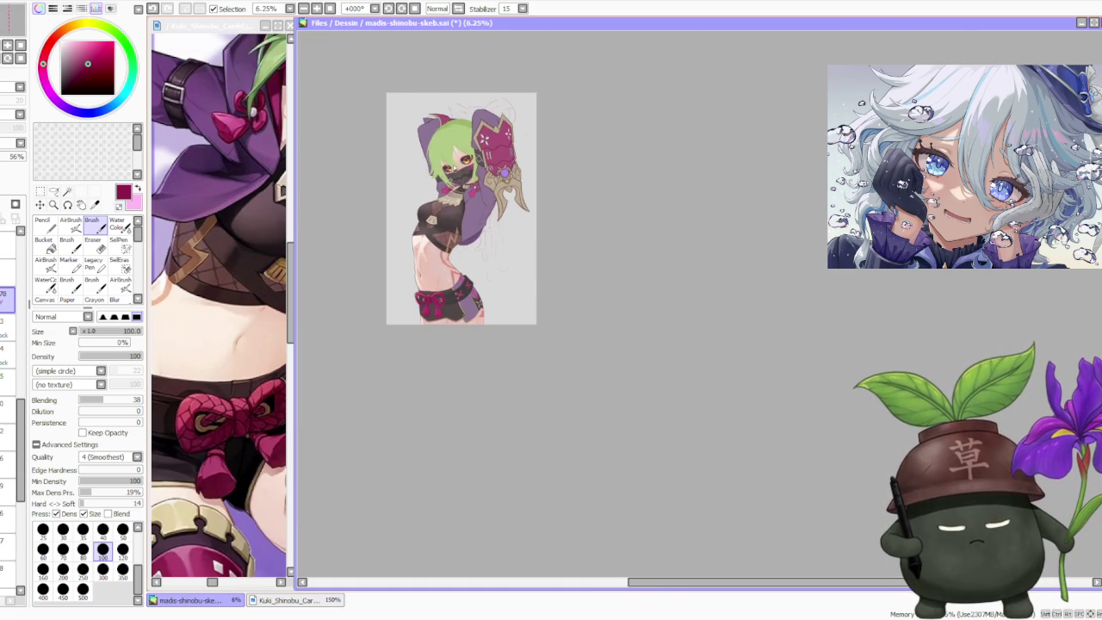
scroll(451, 228, up, 1)
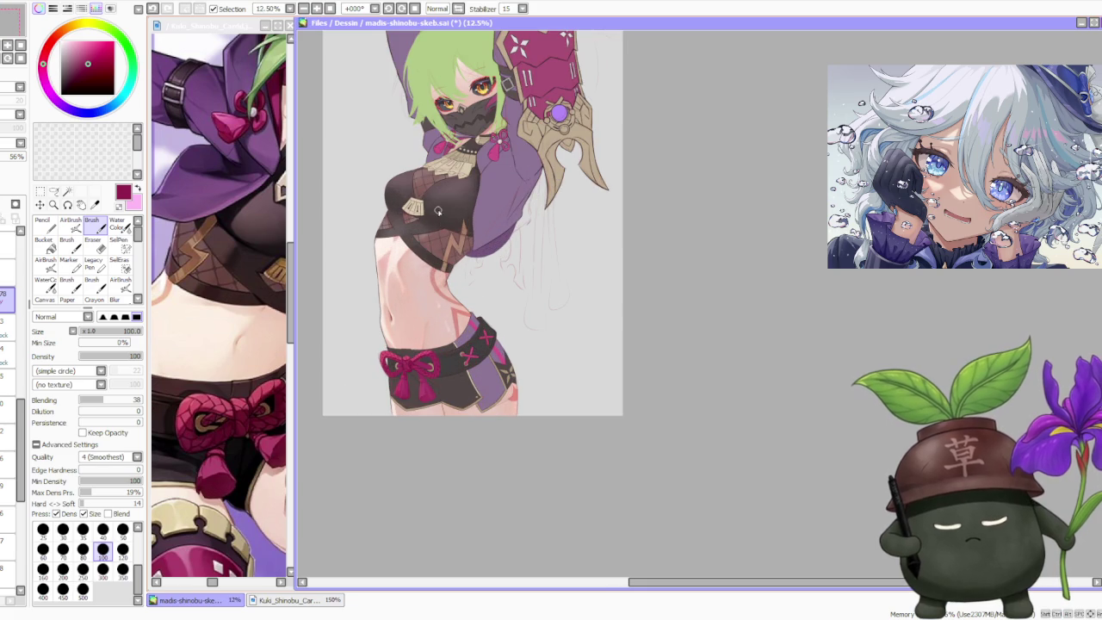
Step: Make the full-opacity layer active in the Layer panel
click(7, 349)
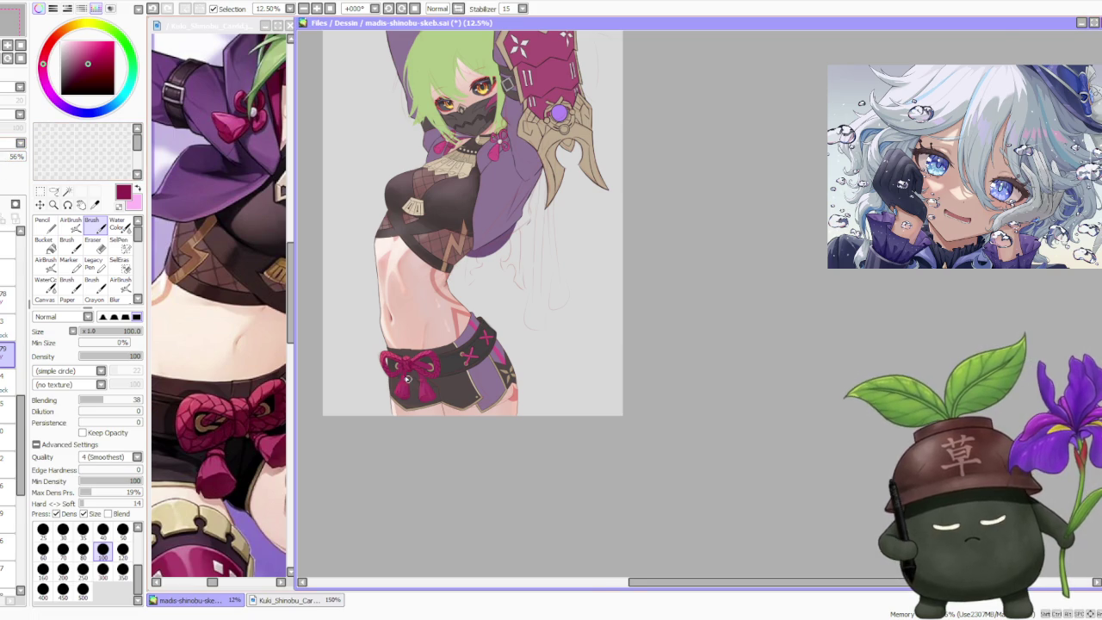
scroll(422, 392, up, 2)
scroll(422, 392, up, 2)
Step: Blend the shading upward along the bow's right tassel with one brush stroke
scroll(422, 392, up, 1)
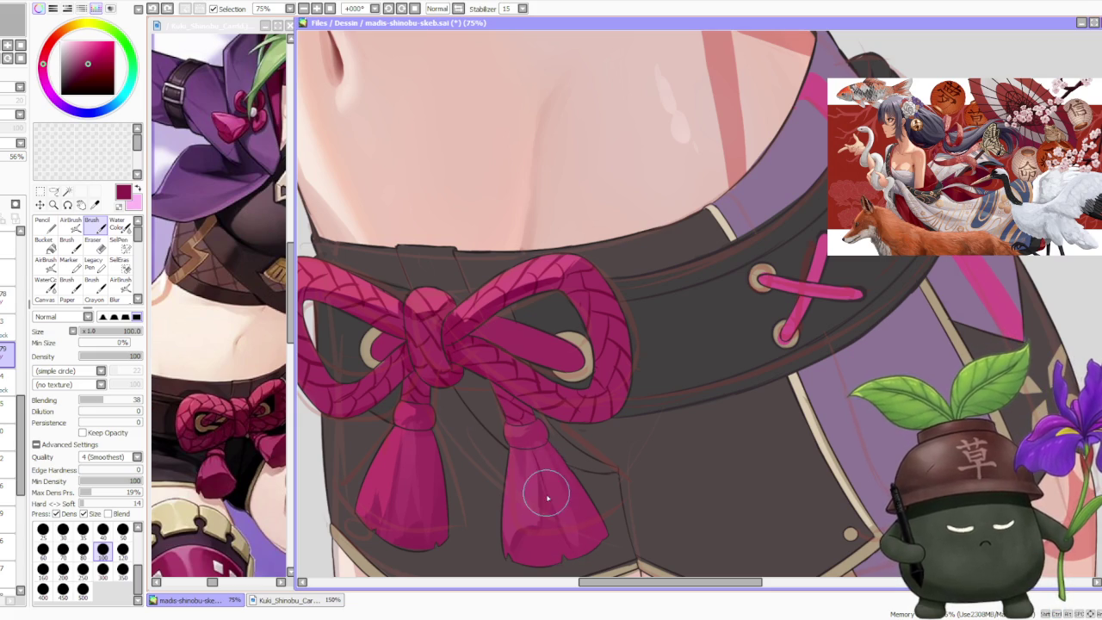
mouse_move(547, 494)
mouse_down()
mouse_move(534, 458)
mouse_move(557, 462)
mouse_up()
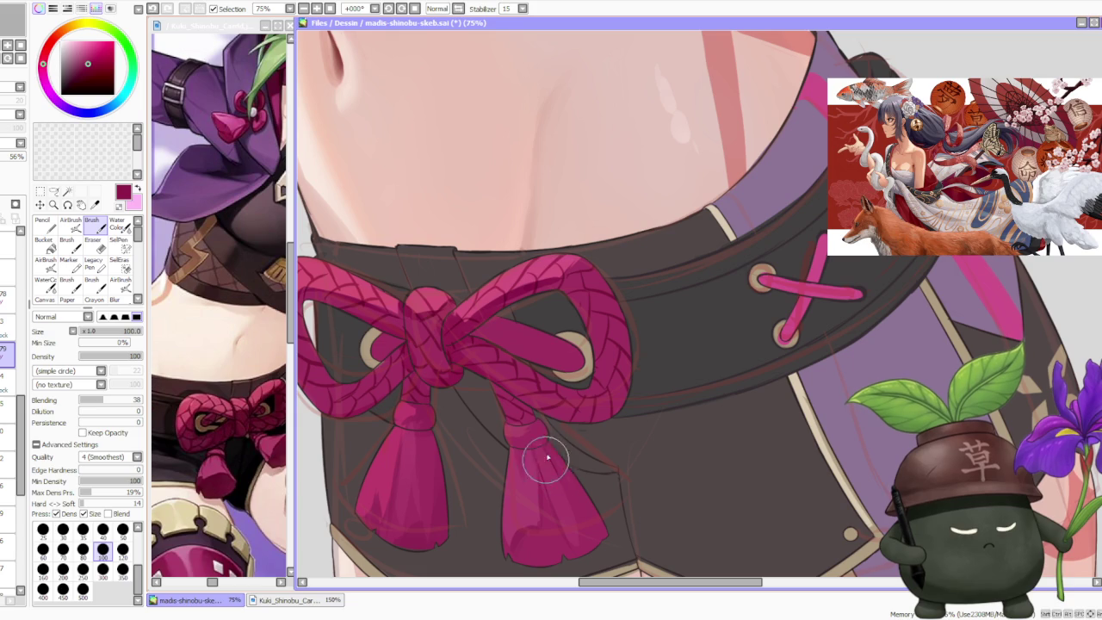
scroll(556, 448, down, 4)
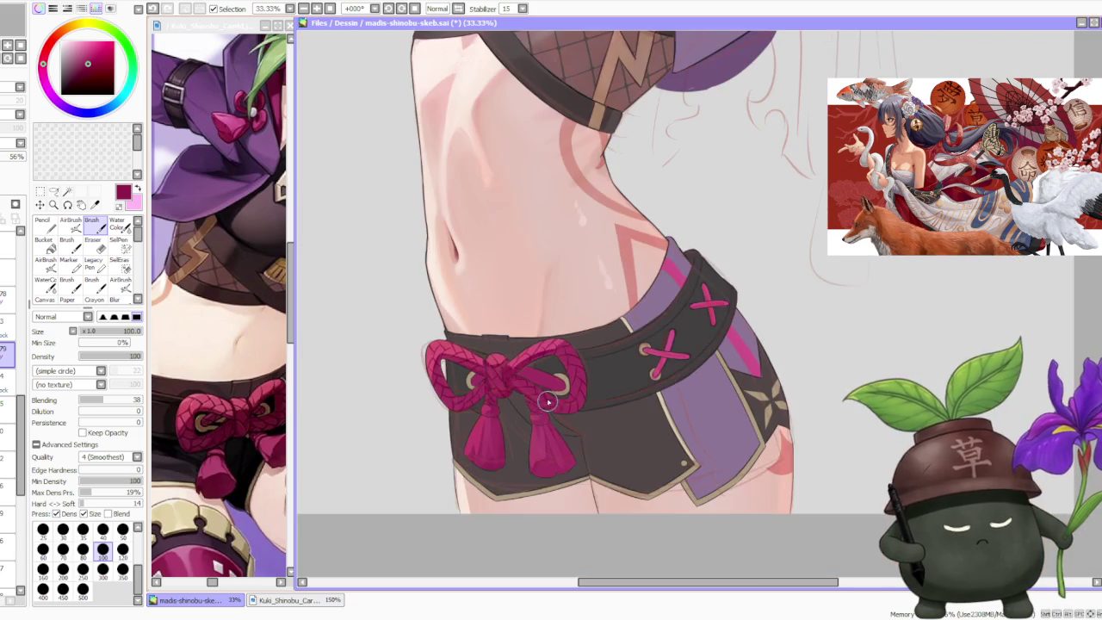
scroll(548, 410, up, 3)
scroll(548, 410, up, 1)
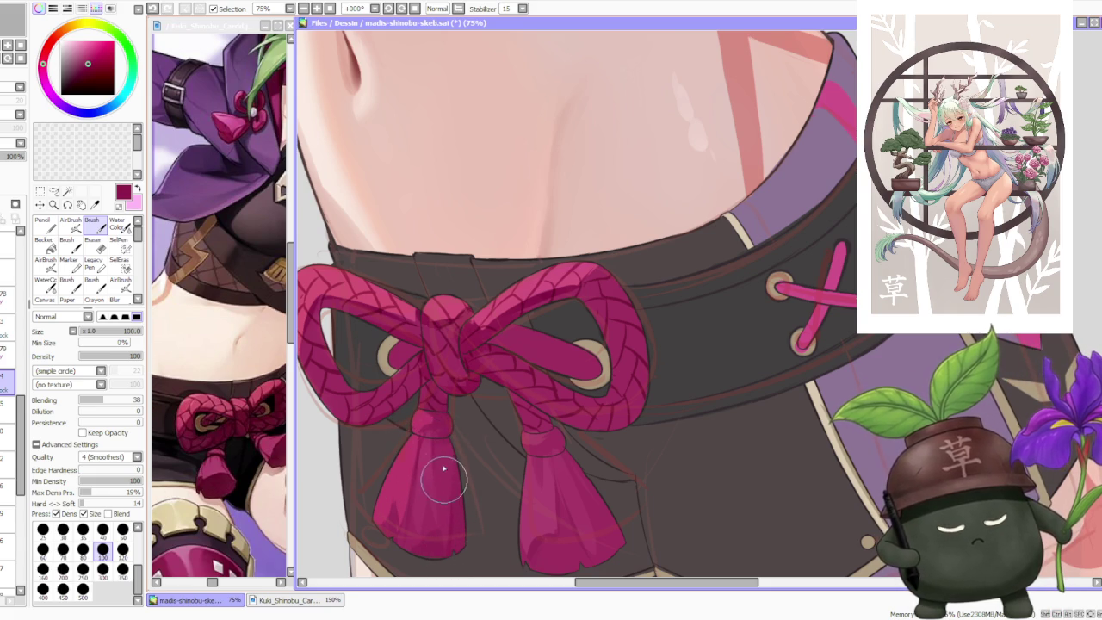
Step: Sample crimson from the left tassel and adjust it to darker shadow shades
alt+click(443, 431)
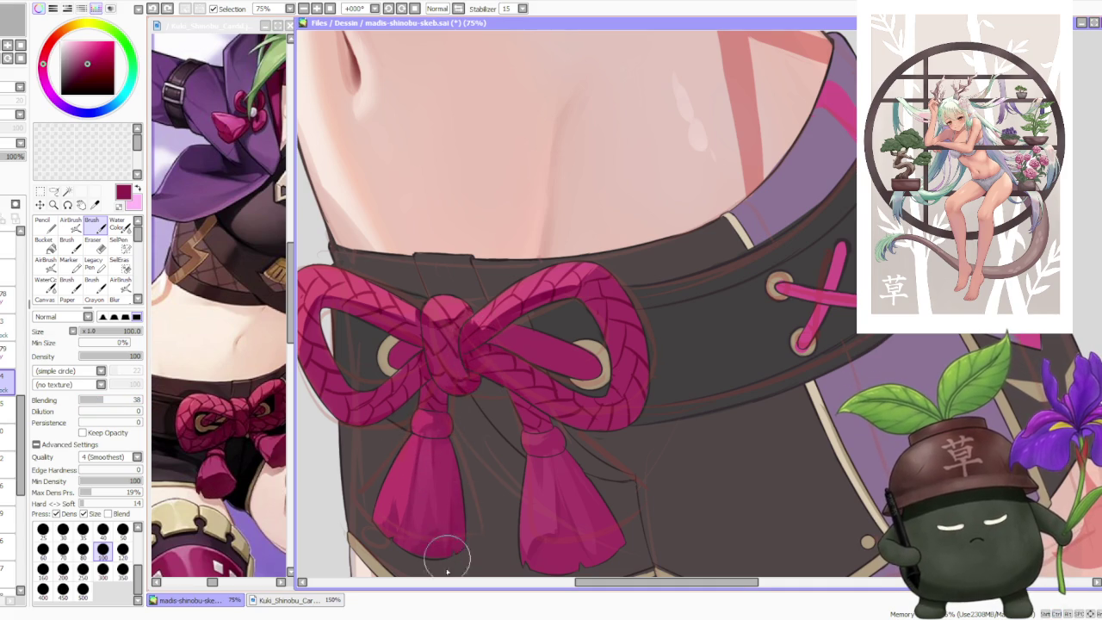
alt+click(441, 523)
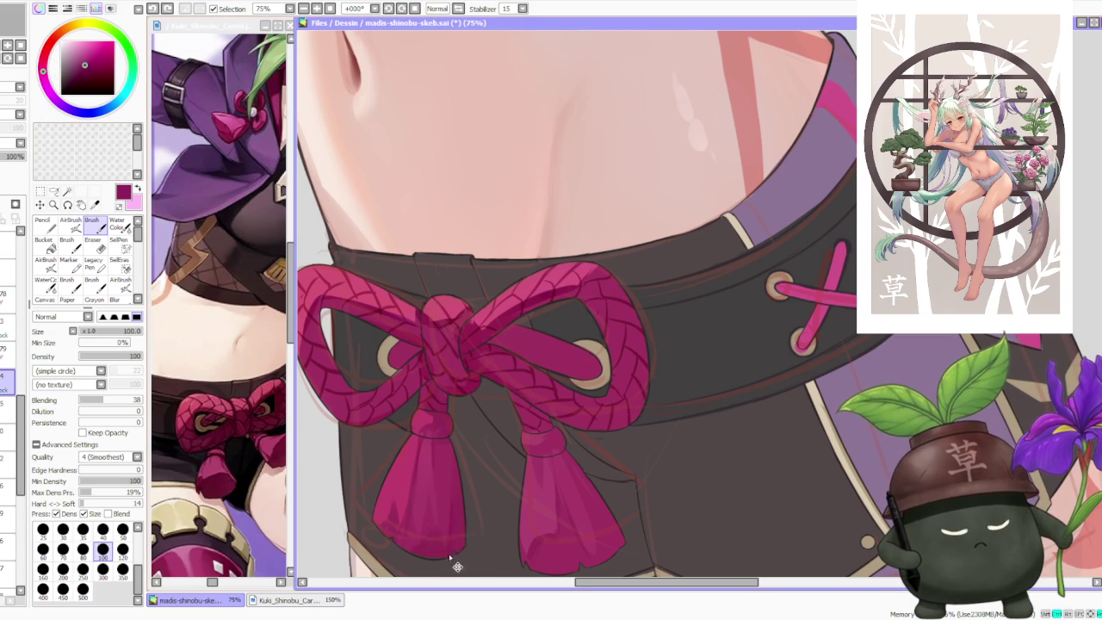
click(87, 65)
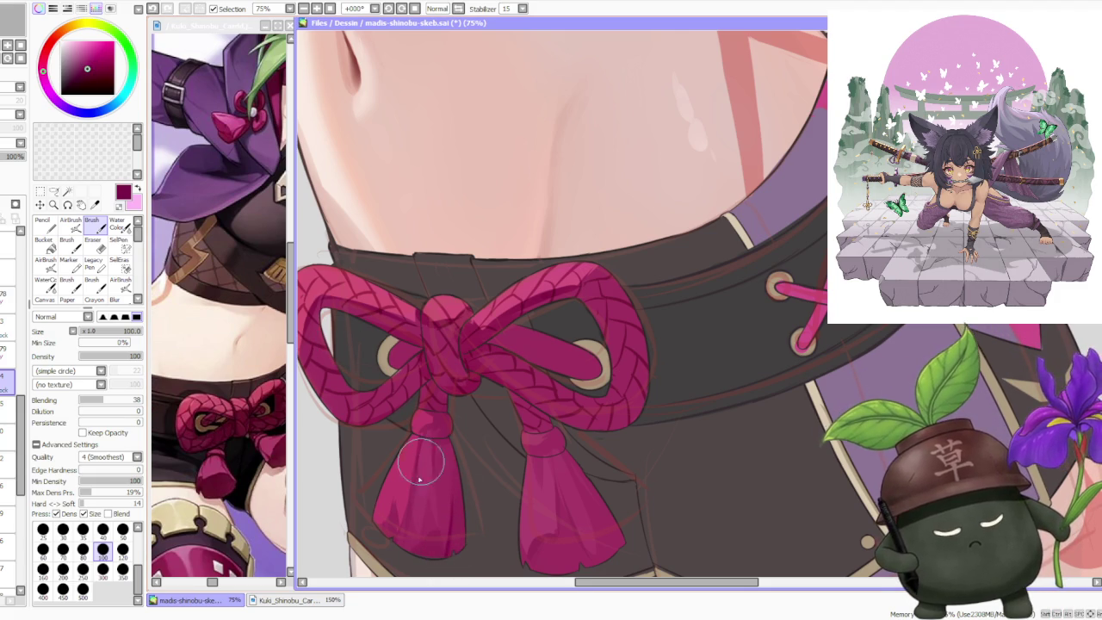
alt+click(414, 432)
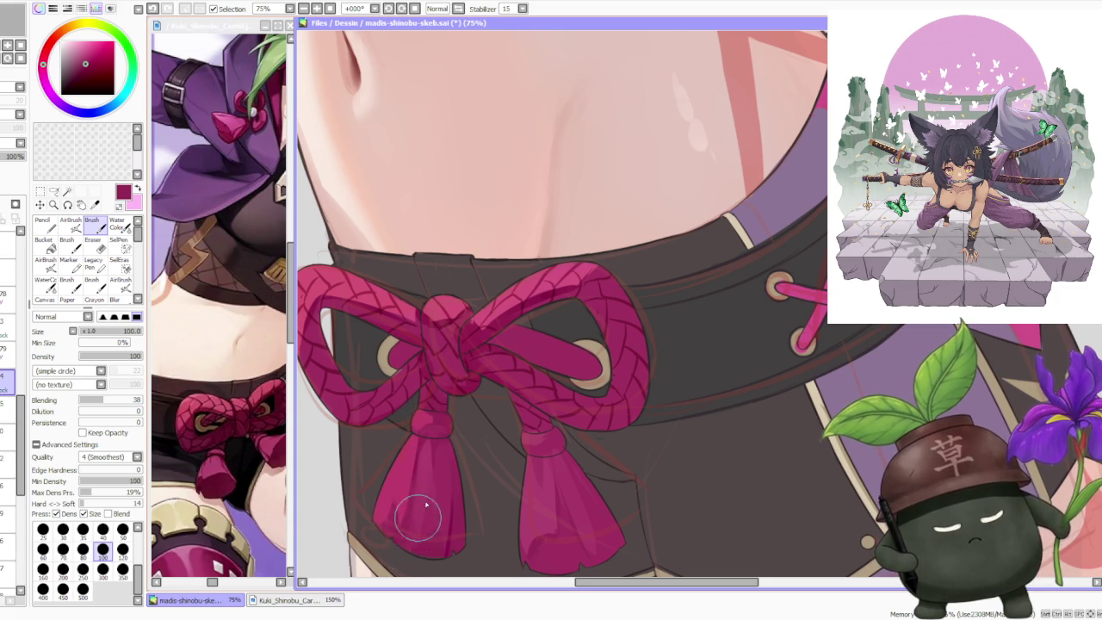
scroll(495, 407, down, 3)
scroll(510, 392, up, 3)
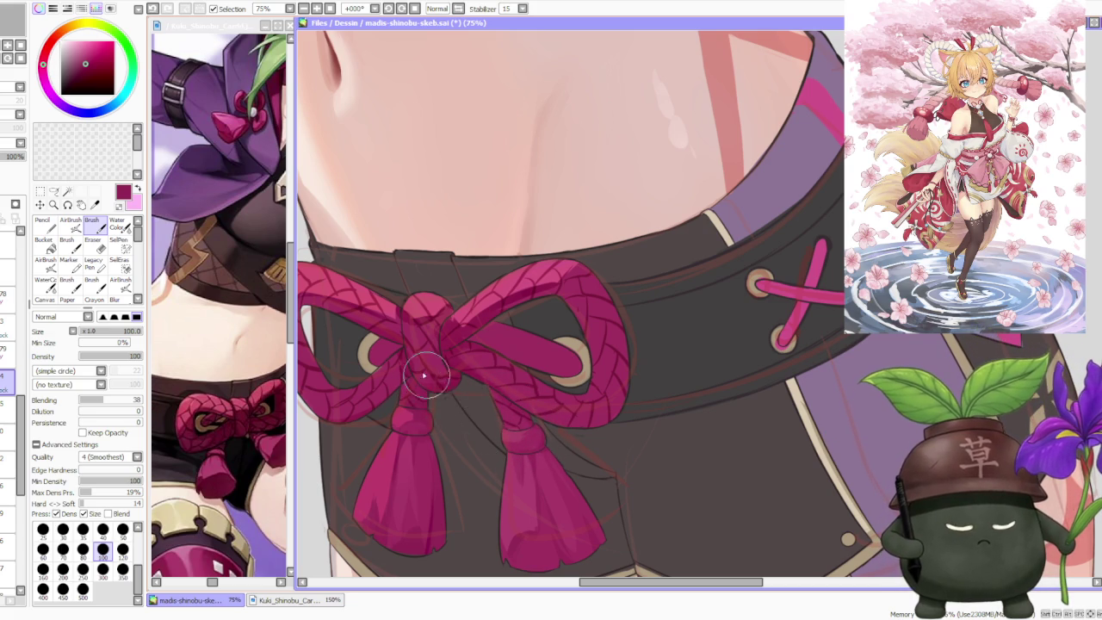
scroll(413, 332, down, 3)
scroll(432, 303, up, 1)
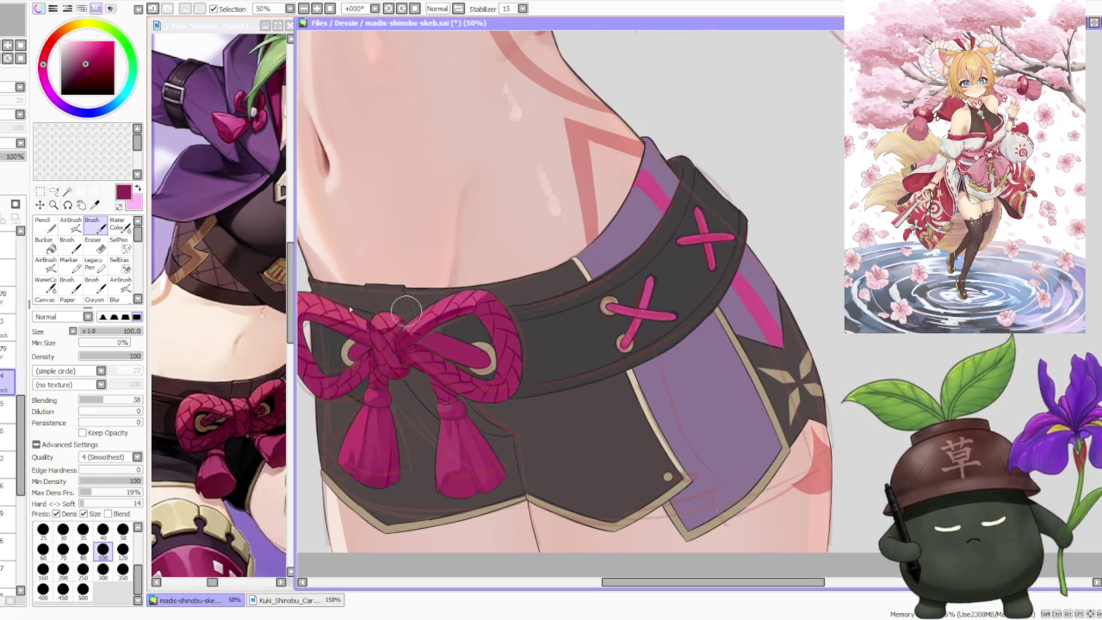
Step: Make the 56%-opacity layer active and zoom in on the bow
click(7, 352)
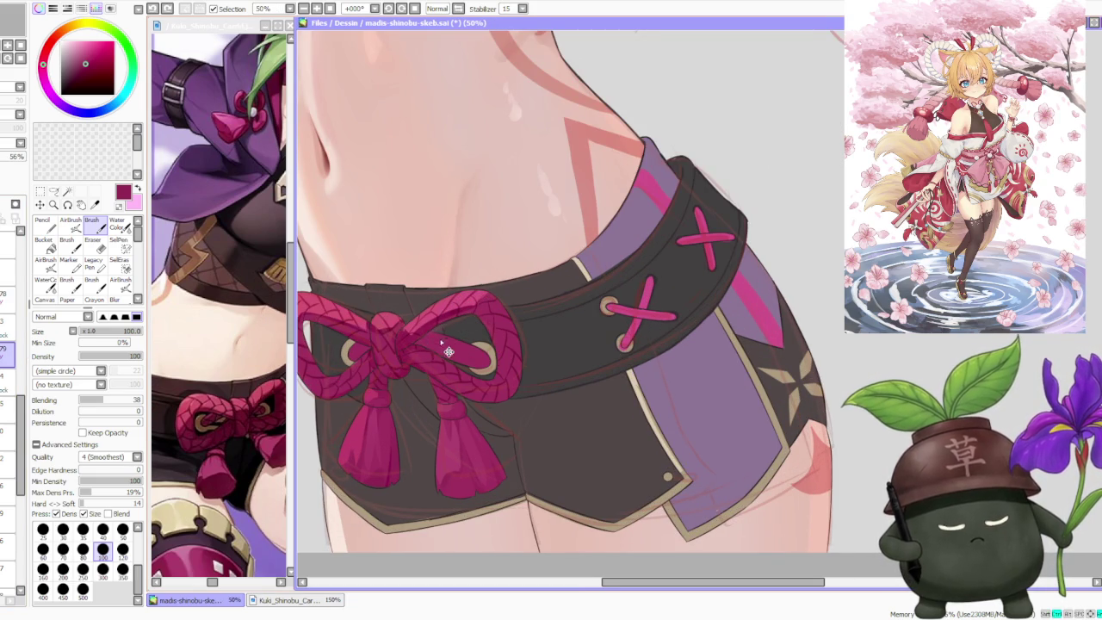
scroll(437, 349, up, 2)
scroll(437, 358, up, 1)
scroll(422, 336, down, 2)
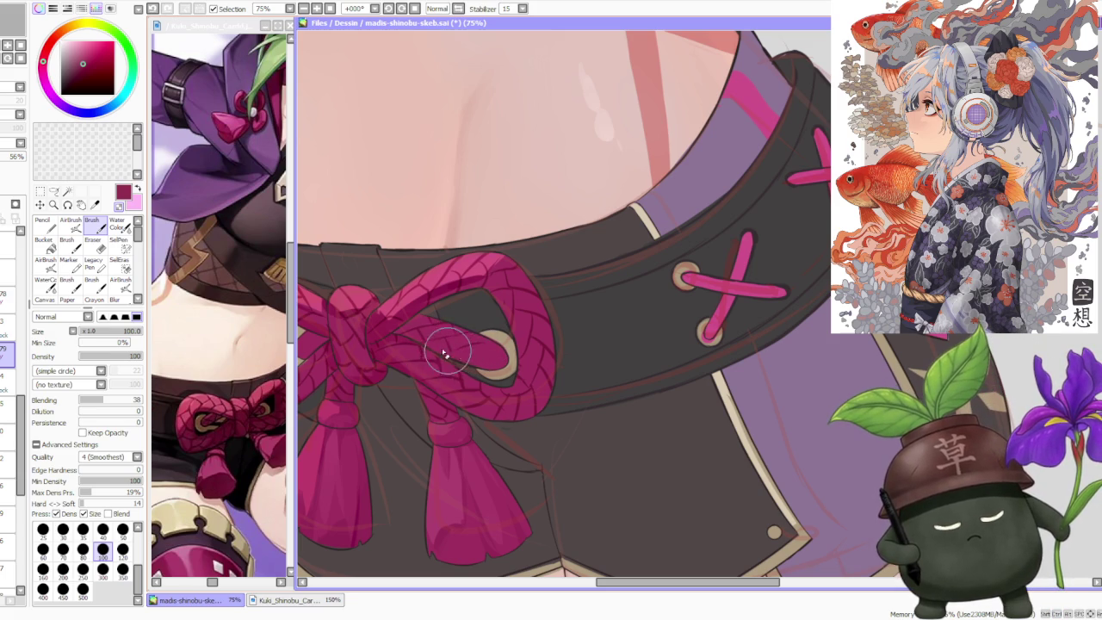
Step: Paint rope over the grommet edges, darken the lower-right rim, and touch up the left grommet
drag(479, 354, 457, 331)
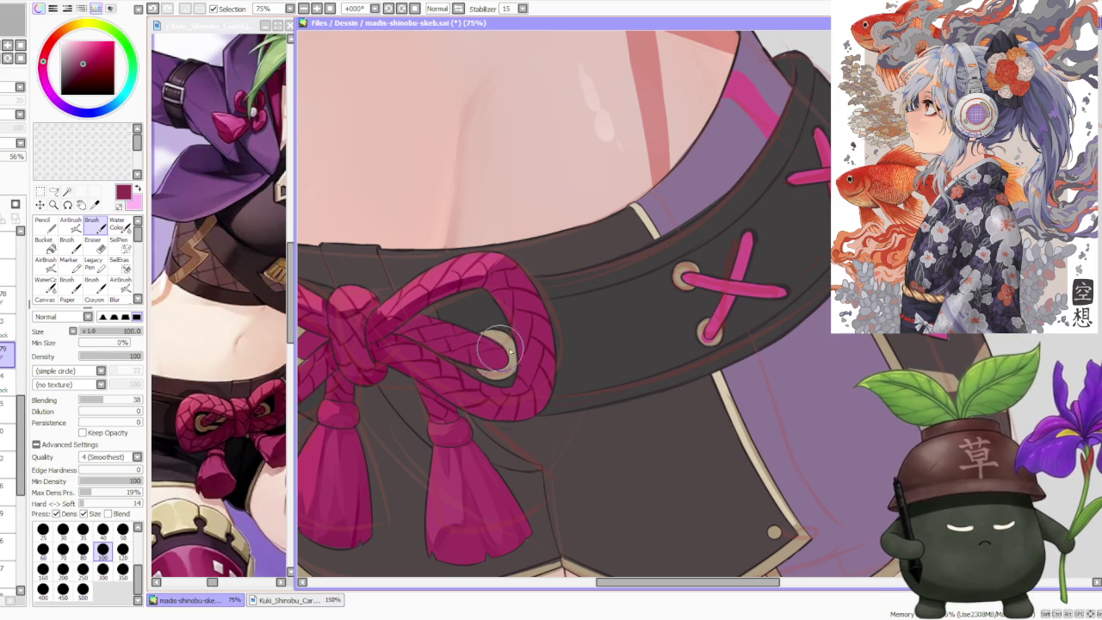
mouse_move(508, 354)
mouse_down()
mouse_move(488, 362)
mouse_move(504, 347)
mouse_up()
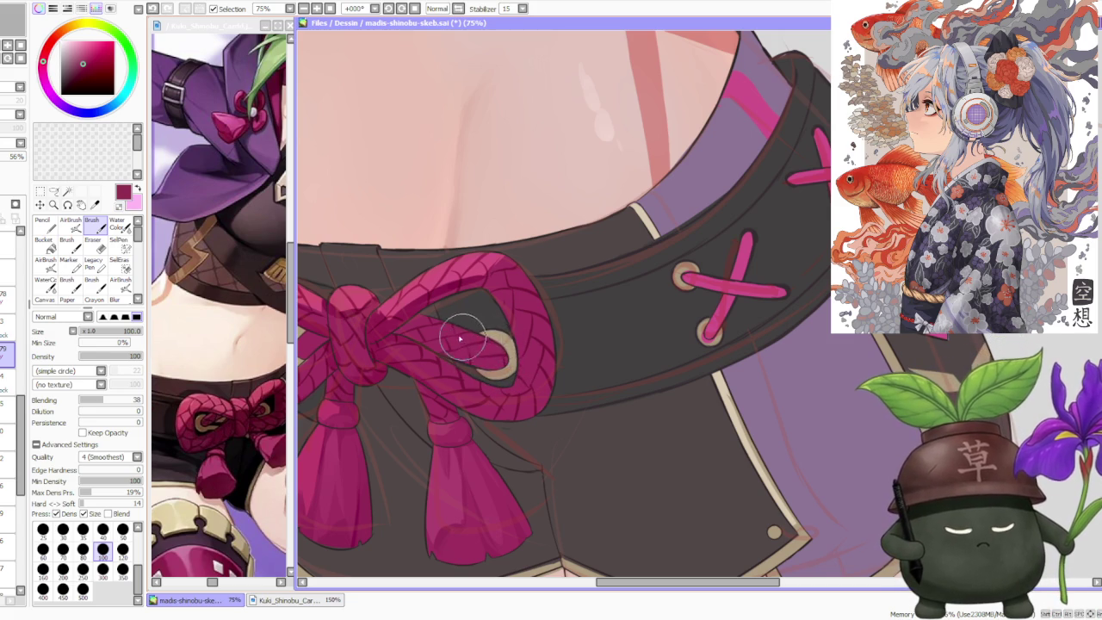
scroll(495, 343, down, 3)
scroll(411, 351, up, 2)
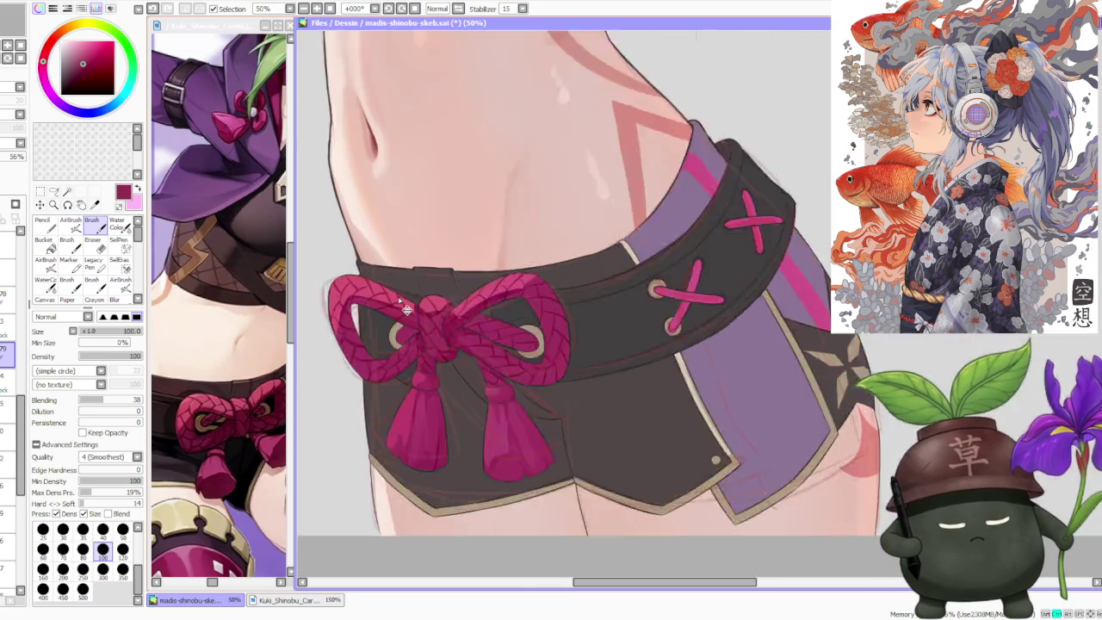
scroll(411, 351, up, 1)
drag(417, 348, 419, 349)
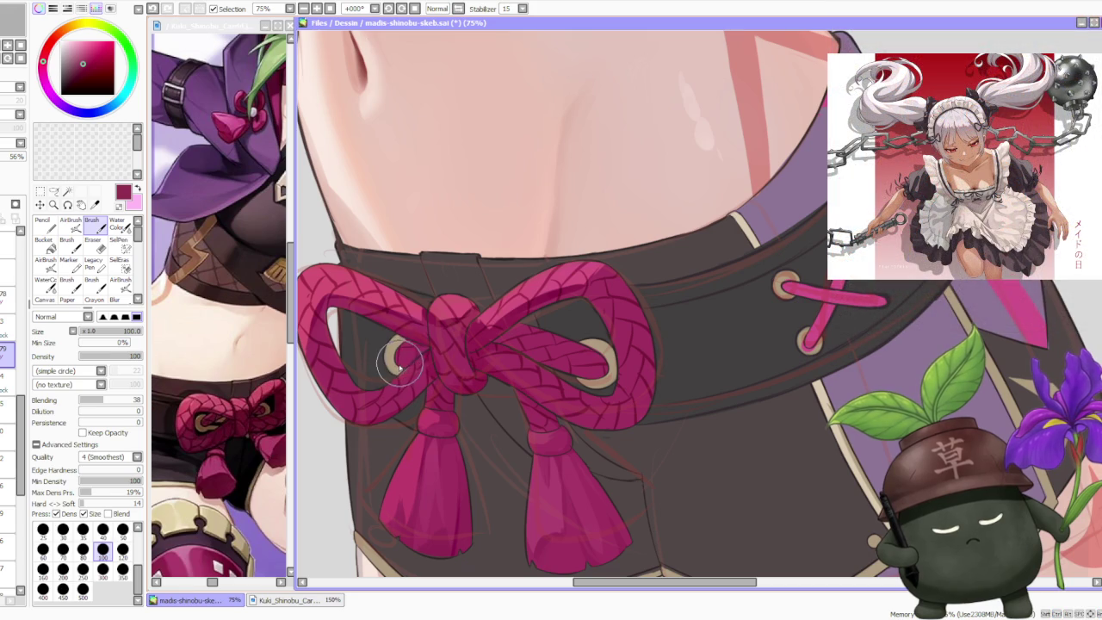
scroll(412, 366, down, 1)
scroll(431, 275, down, 1)
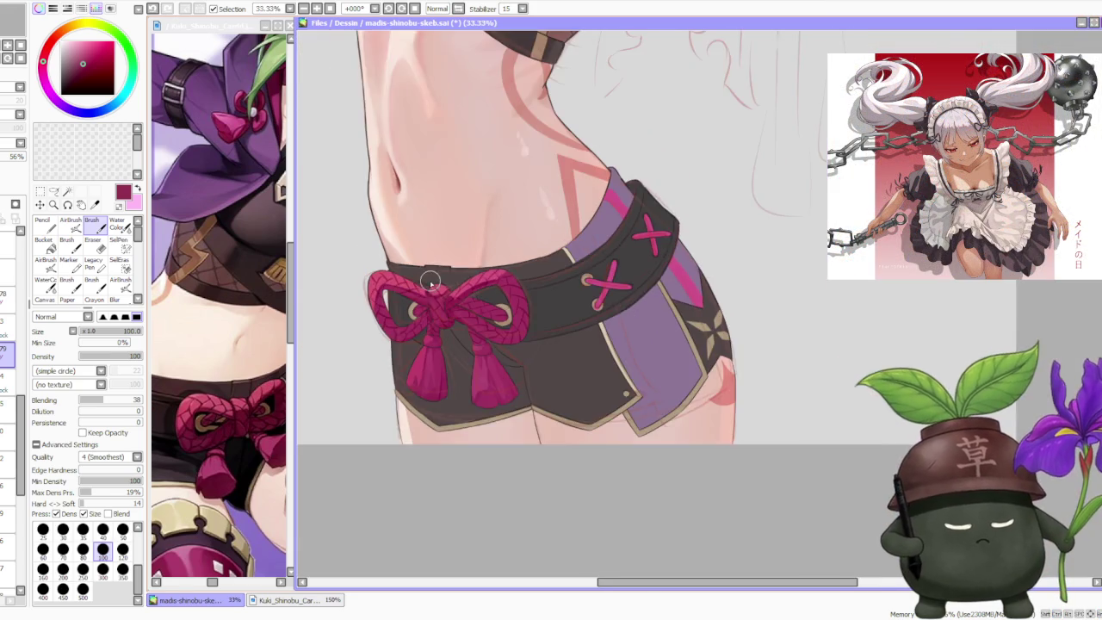